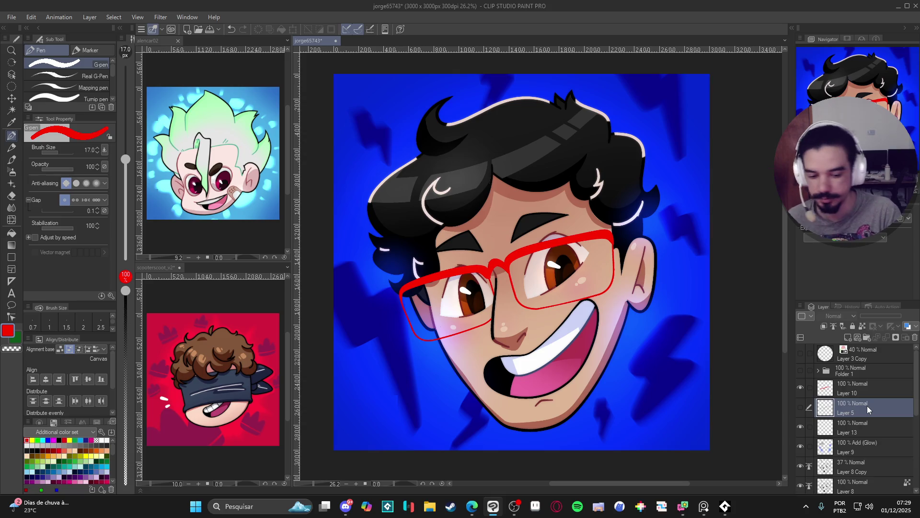
Step: Add a new layer, switch to white, and draw and partly erase a stroke by the glasses bridge
{"action": "key", "text": "ctrl+shift+n"}
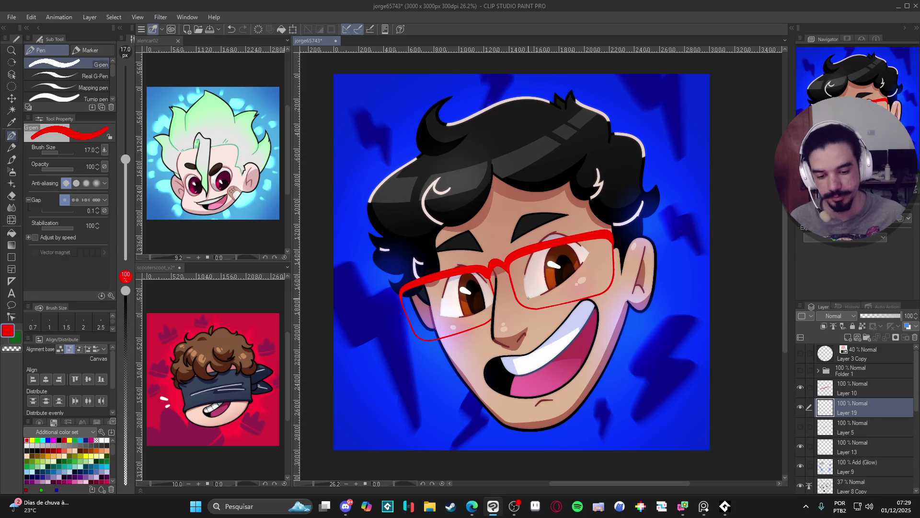
{"action": "scroll", "coordinate": [527, 298], "scroll_direction": "up", "scroll_amount": 3}
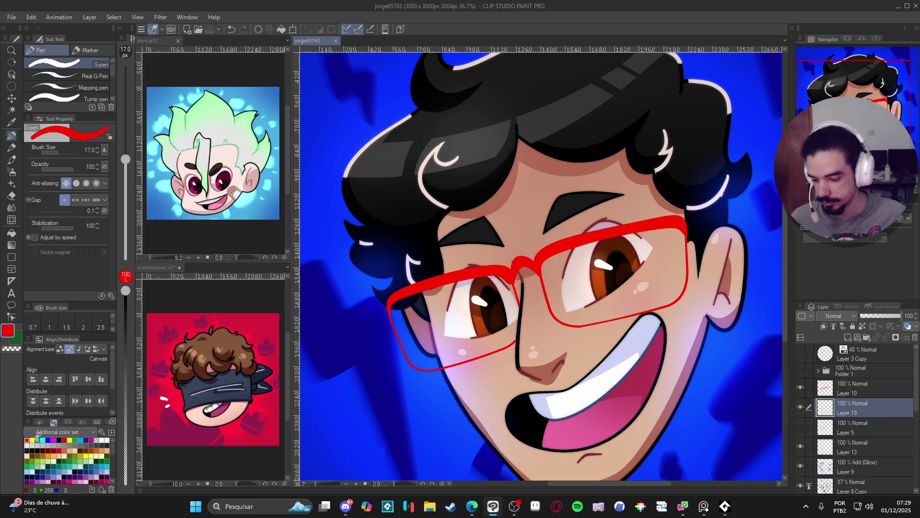
{"action": "left_click", "coordinate": [106, 440]}
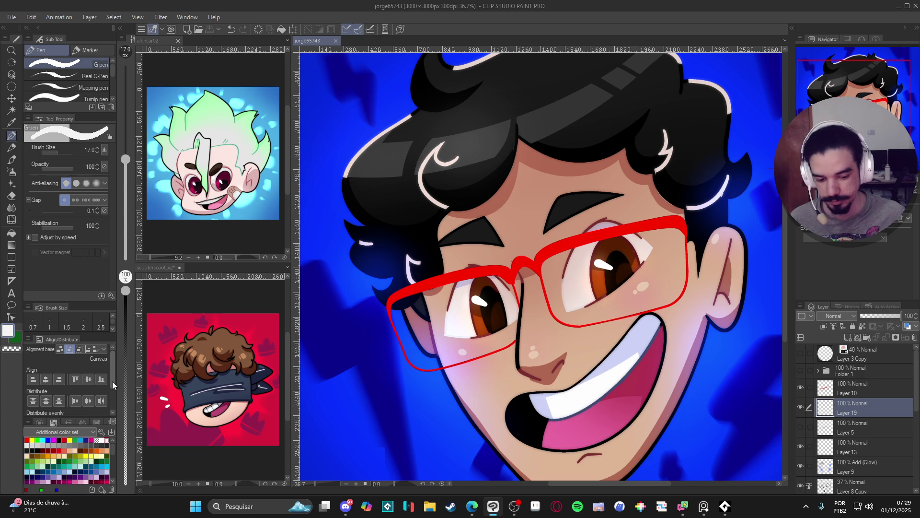
{"action": "mouse_move", "coordinate": [520, 305]}
{"action": "left_mouse_down"}
{"action": "mouse_move", "coordinate": [514, 285]}
{"action": "mouse_move", "coordinate": [516, 344]}
{"action": "left_mouse_up"}
{"action": "key", "text": "ctrl+z"}
{"action": "key", "text": "c"}
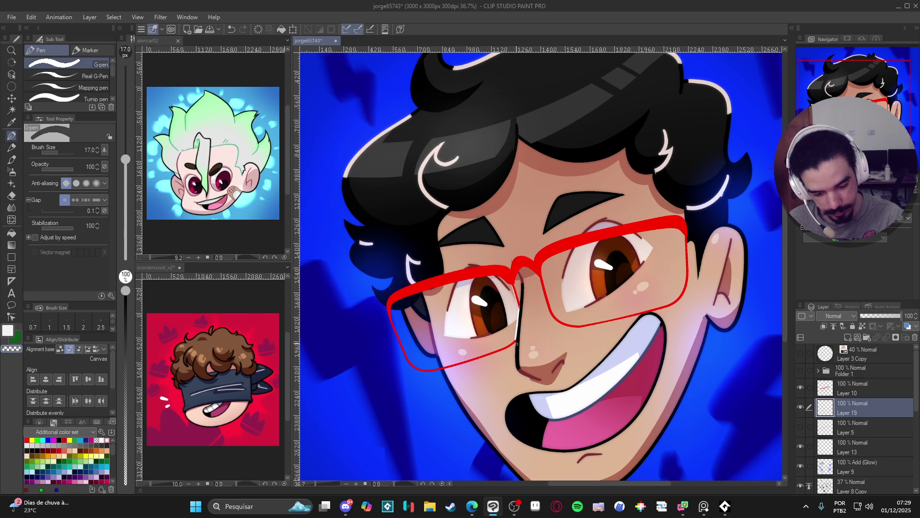
{"action": "left_click_drag", "start_coordinate": [520, 313], "coordinate": [517, 339]}
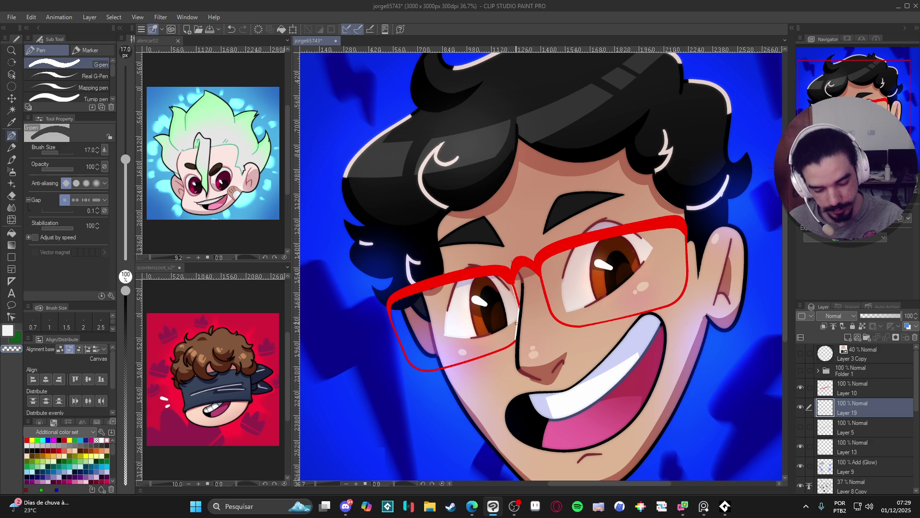
{"action": "key", "text": "c"}
Step: Draw a white highlight along the left lens edge and fill the left lens solid white
{"action": "mouse_move", "coordinate": [491, 354]}
{"action": "left_mouse_down"}
{"action": "mouse_move", "coordinate": [420, 371]}
{"action": "mouse_move", "coordinate": [393, 307]}
{"action": "mouse_move", "coordinate": [393, 321]}
{"action": "left_mouse_up"}
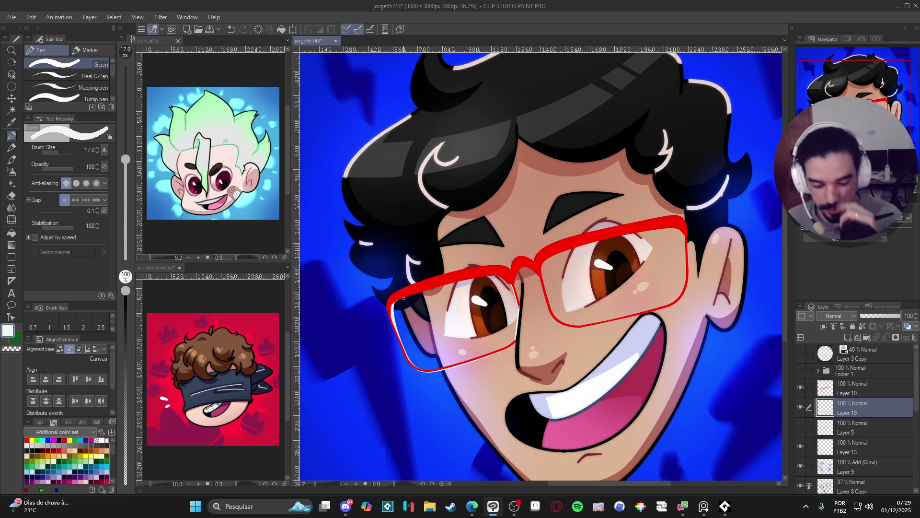
{"action": "key", "text": "g"}
{"action": "left_click", "coordinate": [453, 321]}
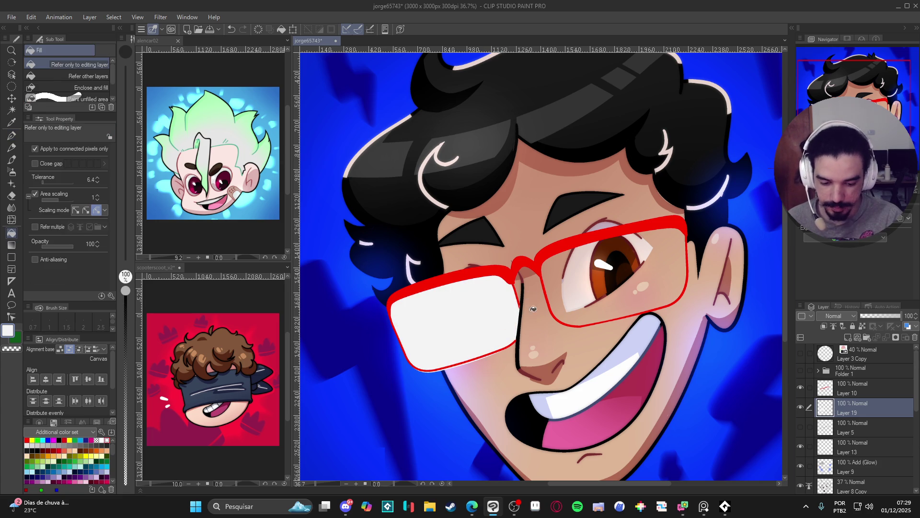
Step: Rotate the canvas toward the right lens and erase the light edge along the tooth
{"action": "key", "text": "p"}
{"action": "left_click_drag", "start_coordinate": [529, 343], "coordinate": [586, 331]}
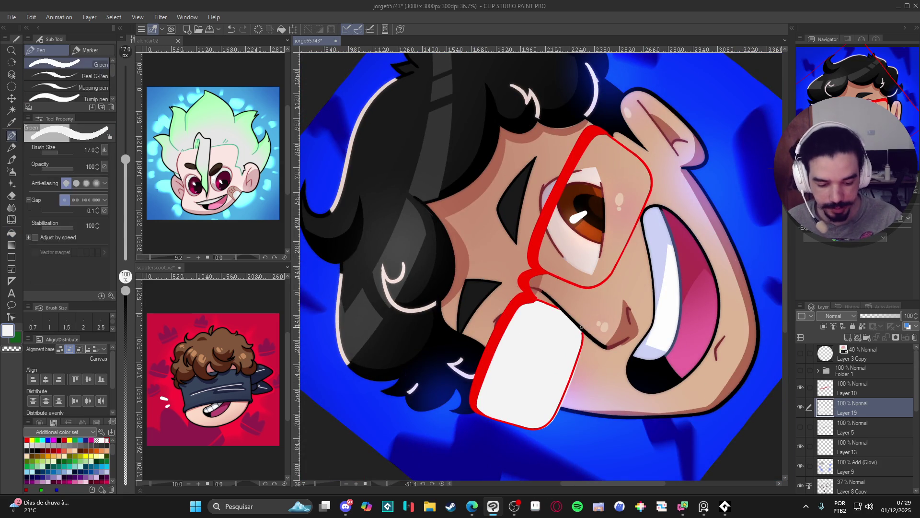
{"action": "key", "text": "c"}
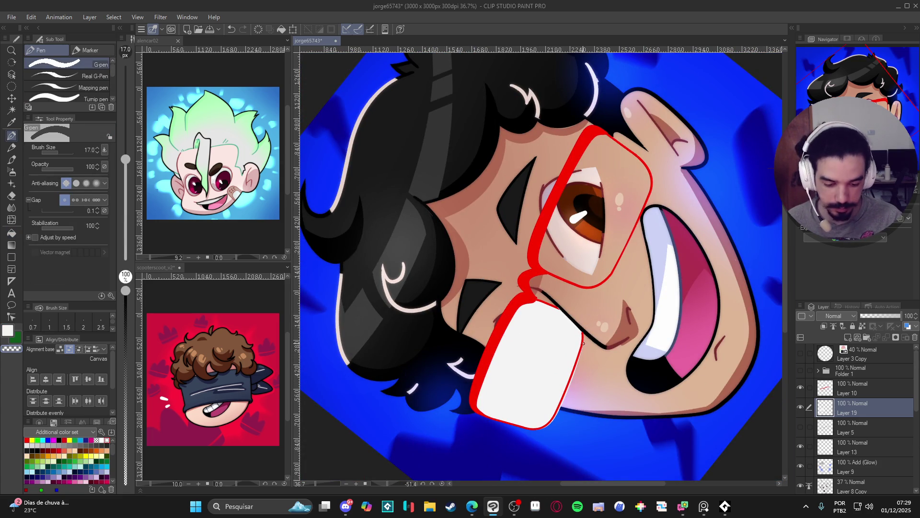
{"action": "left_click_drag", "start_coordinate": [579, 357], "coordinate": [559, 413]}
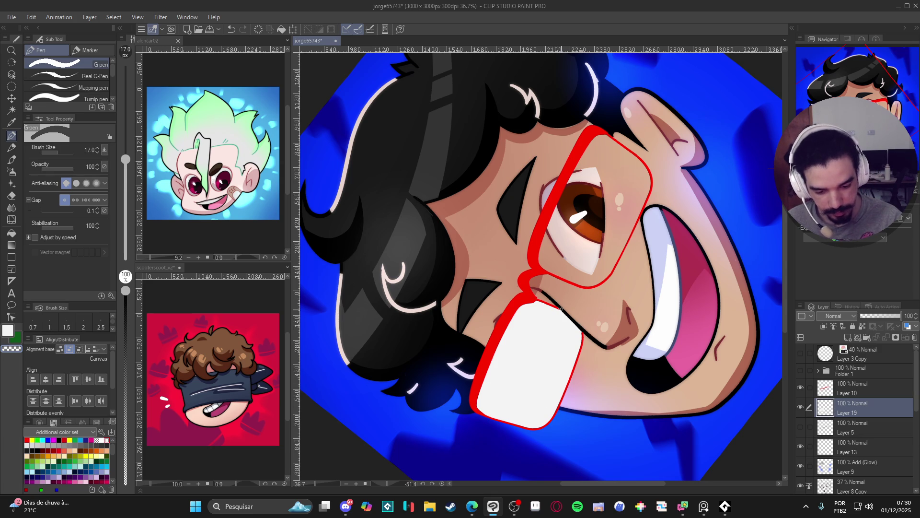
{"action": "left_click_drag", "start_coordinate": [554, 313], "coordinate": [541, 356]}
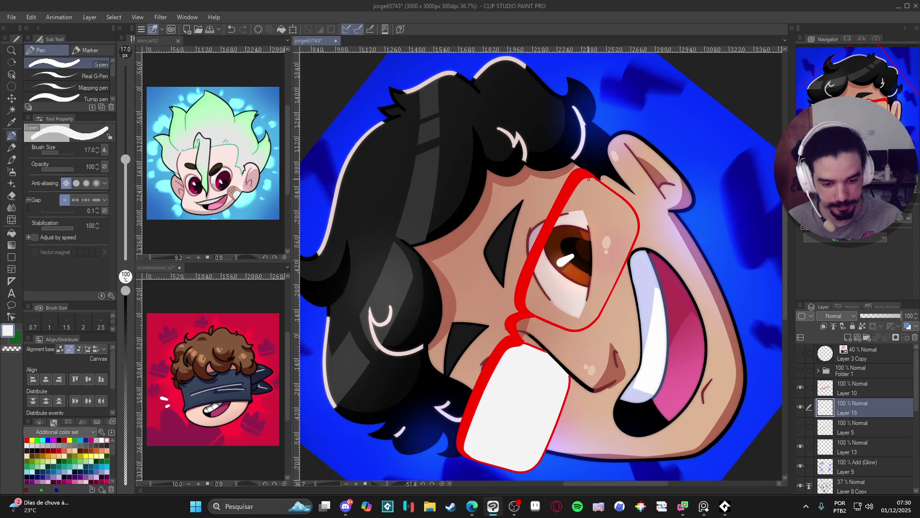
Step: Trace the right lens's lower, right, top-right and left inner edges in light colour
{"action": "mouse_move", "coordinate": [525, 298]}
{"action": "left_mouse_down"}
{"action": "mouse_move", "coordinate": [537, 314]}
{"action": "mouse_move", "coordinate": [577, 330]}
{"action": "mouse_move", "coordinate": [599, 314]}
{"action": "mouse_move", "coordinate": [625, 254]}
{"action": "mouse_move", "coordinate": [624, 273]}
{"action": "left_mouse_up"}
{"action": "key", "text": "ctrl+z"}
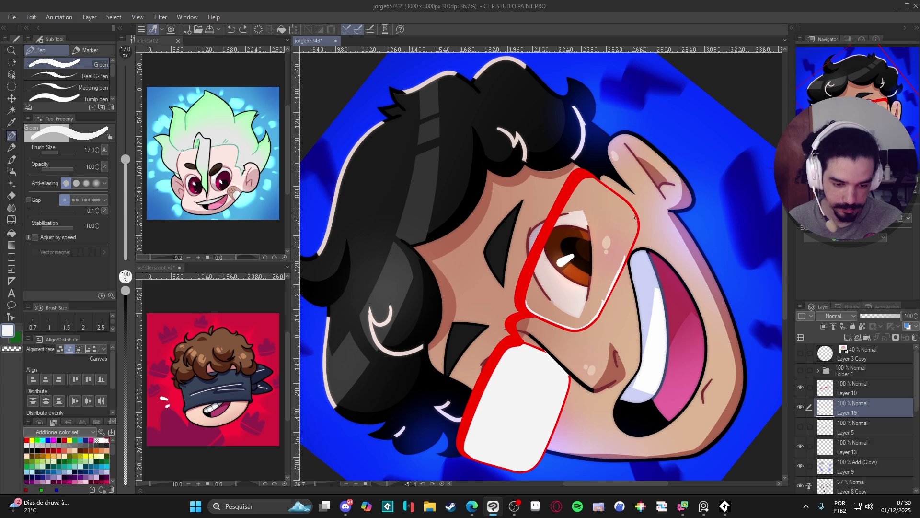
{"action": "left_click_drag", "start_coordinate": [635, 215], "coordinate": [622, 257]}
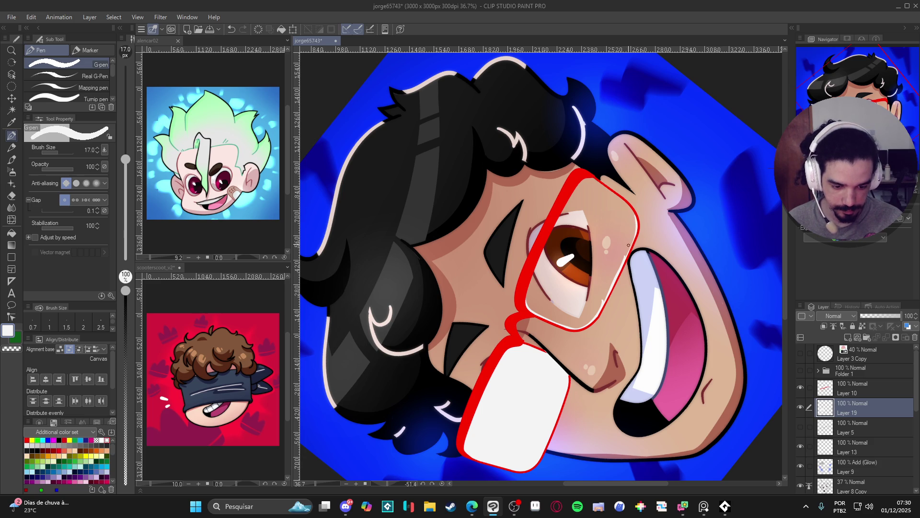
{"action": "left_click_drag", "start_coordinate": [635, 214], "coordinate": [590, 177]}
{"action": "mouse_move", "coordinate": [546, 245]}
{"action": "left_mouse_down"}
{"action": "mouse_move", "coordinate": [528, 306]}
{"action": "mouse_move", "coordinate": [543, 247]}
{"action": "left_mouse_up"}
Step: Fill the right lens white, reset the canvas rotation, and zoom out
{"action": "key", "text": "g"}
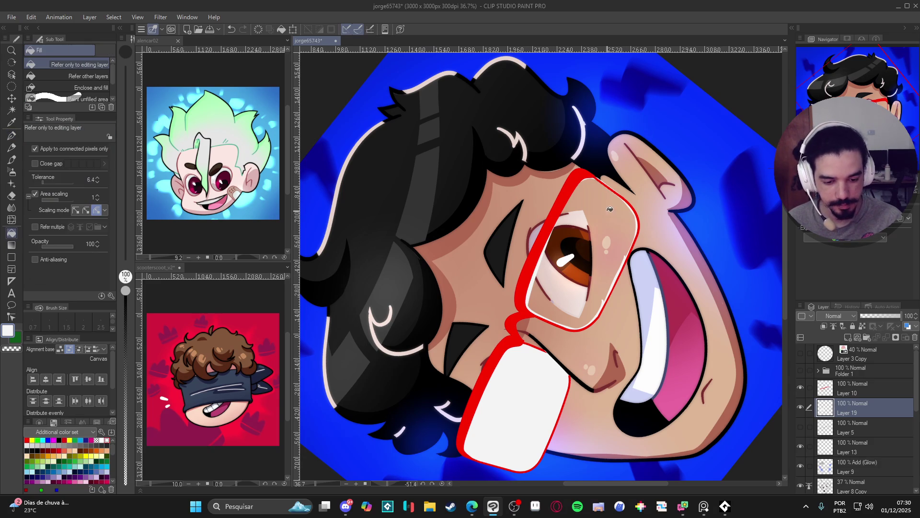
{"action": "left_click", "coordinate": [621, 190]}
{"action": "key", "text": "r"}
{"action": "key", "text": "p"}
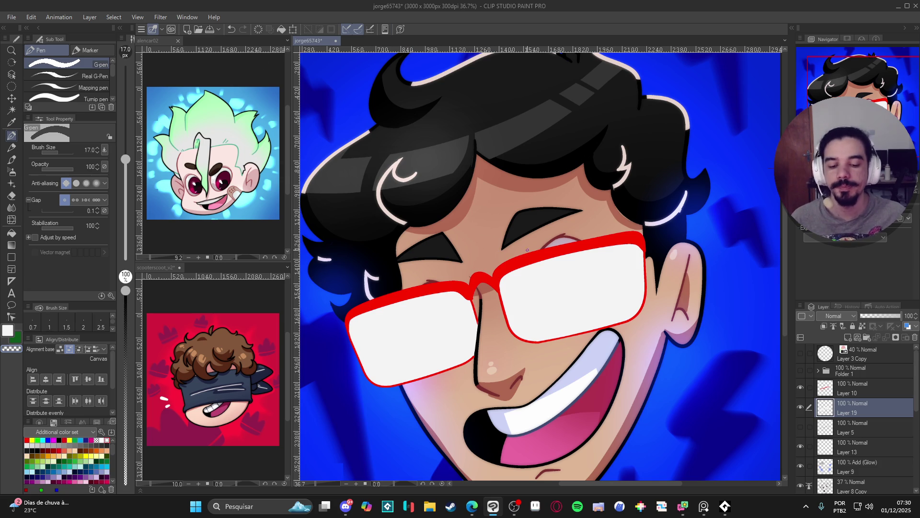
{"action": "key", "text": "ctrl+minus"}
Step: Select Layer 10 and tint the glasses frame black using the layer colour option
{"action": "left_click", "coordinate": [842, 394]}
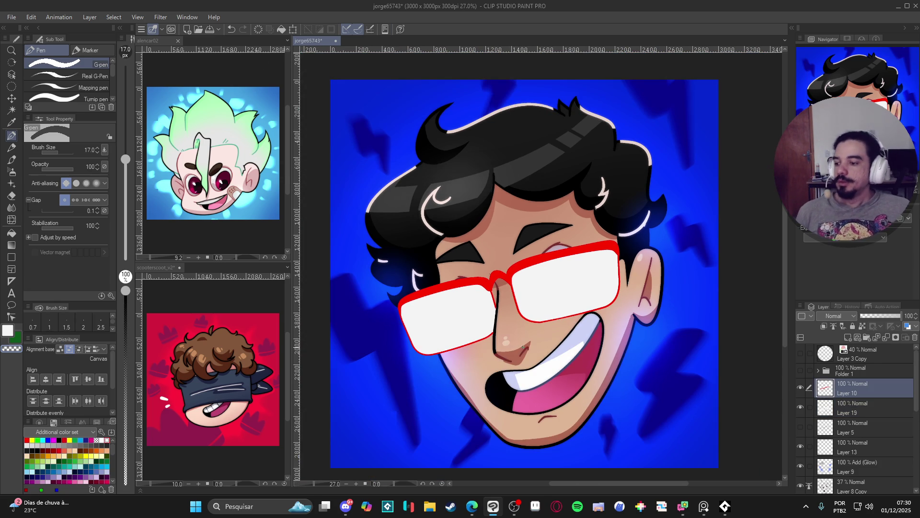
{"action": "scroll", "coordinate": [461, 308], "scroll_direction": "up", "scroll_amount": 1}
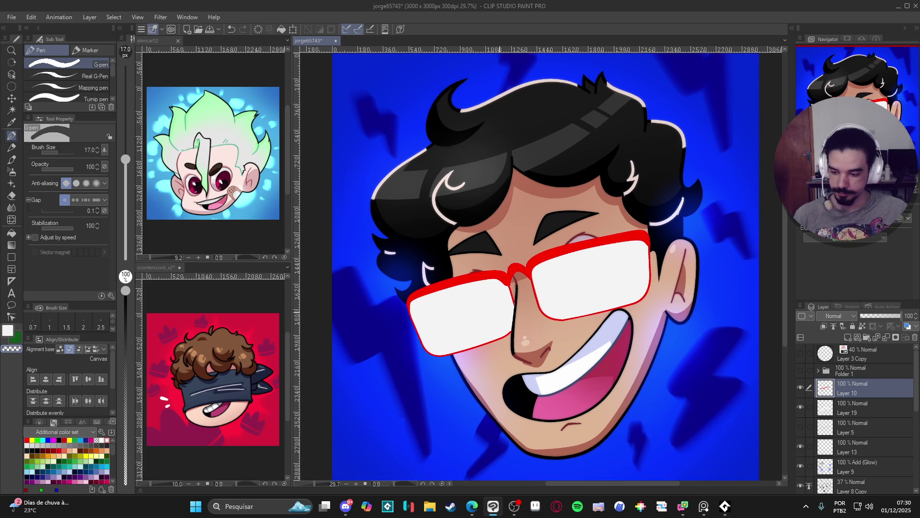
{"action": "key", "text": "ctrl+s"}
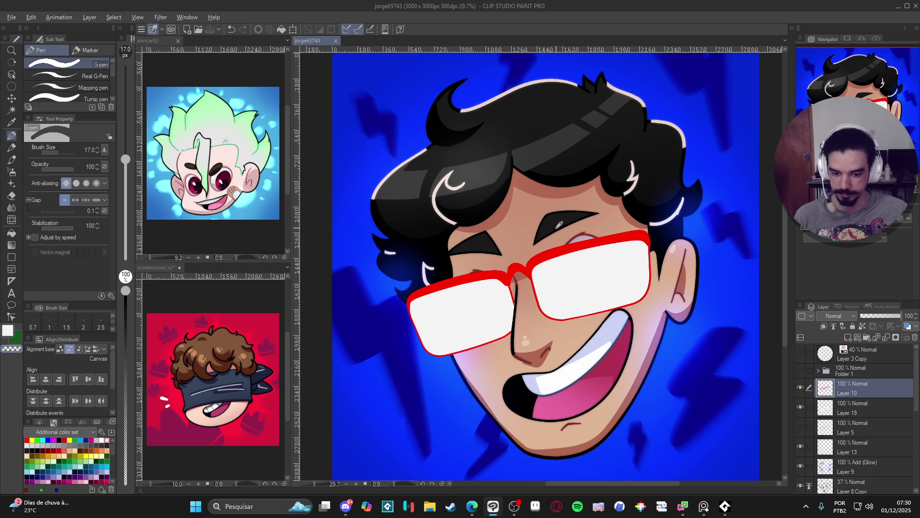
{"action": "left_click", "coordinate": [512, 404], "text": "alt"}
{"action": "key", "text": "ctrl+z"}
{"action": "key", "text": "ctrl+y"}
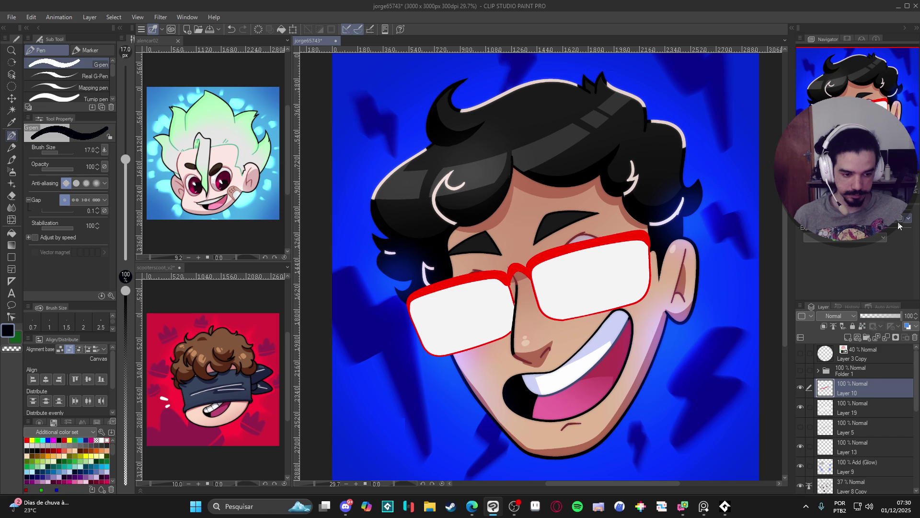
{"action": "left_click", "coordinate": [901, 225]}
{"action": "left_click", "coordinate": [908, 233]}
{"action": "left_click", "coordinate": [907, 241]}
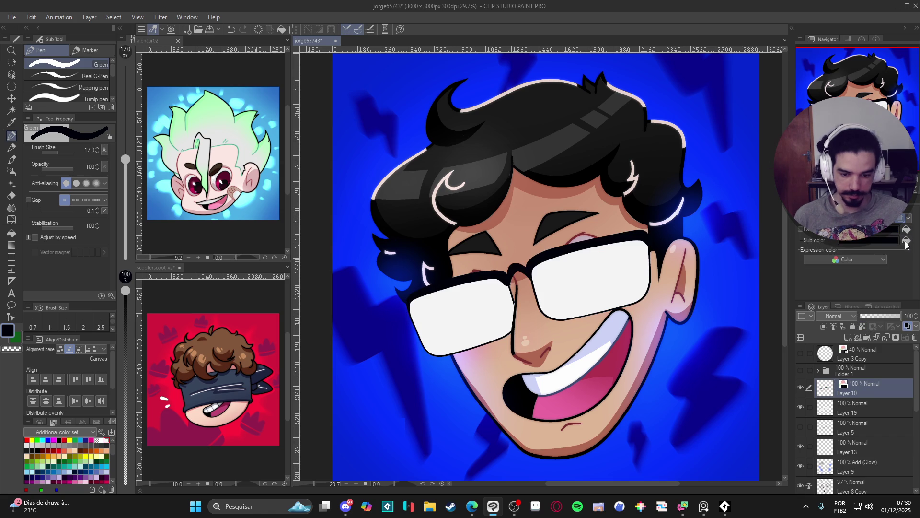
{"action": "right_click", "coordinate": [862, 386]}
{"action": "left_click", "coordinate": [486, 291]}
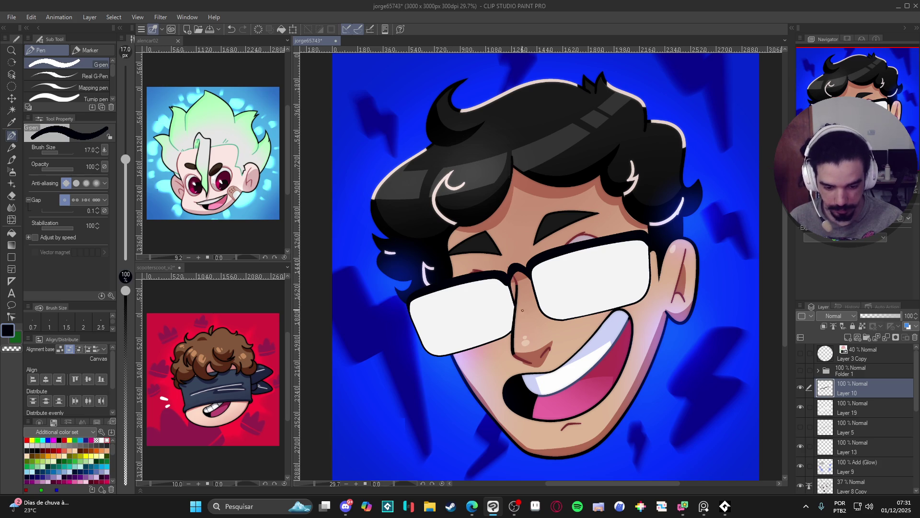
Step: Draw a dark line down the right side of the nose and save the illustration
{"action": "left_click_drag", "start_coordinate": [529, 275], "coordinate": [540, 306]}
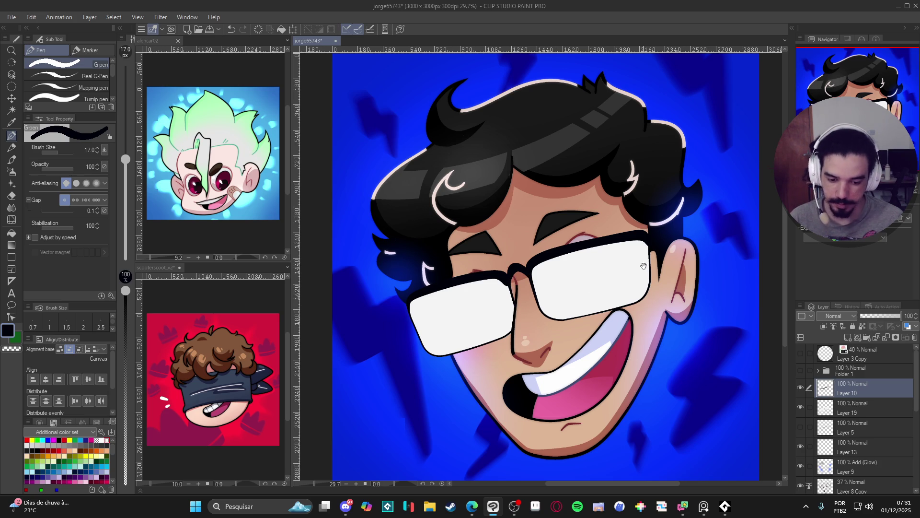
{"action": "key", "text": "ctrl+s"}
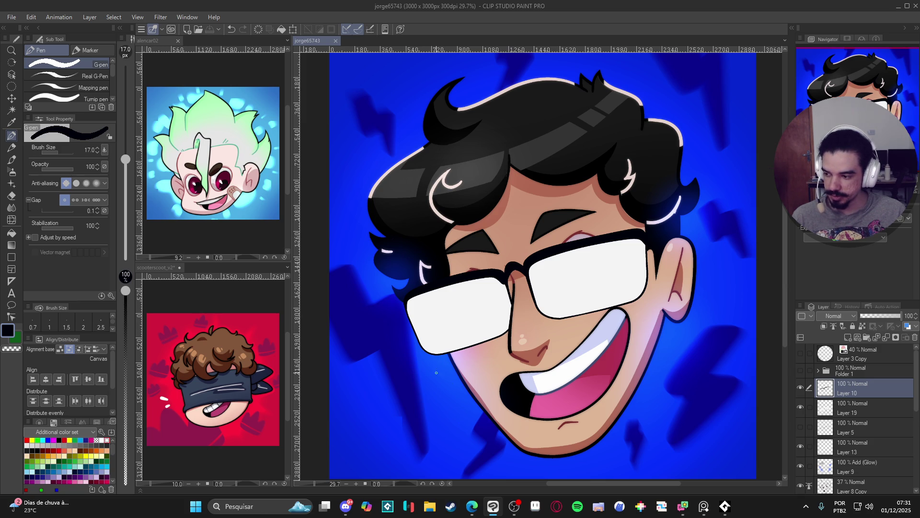
{"action": "left_click", "coordinate": [266, 507]}
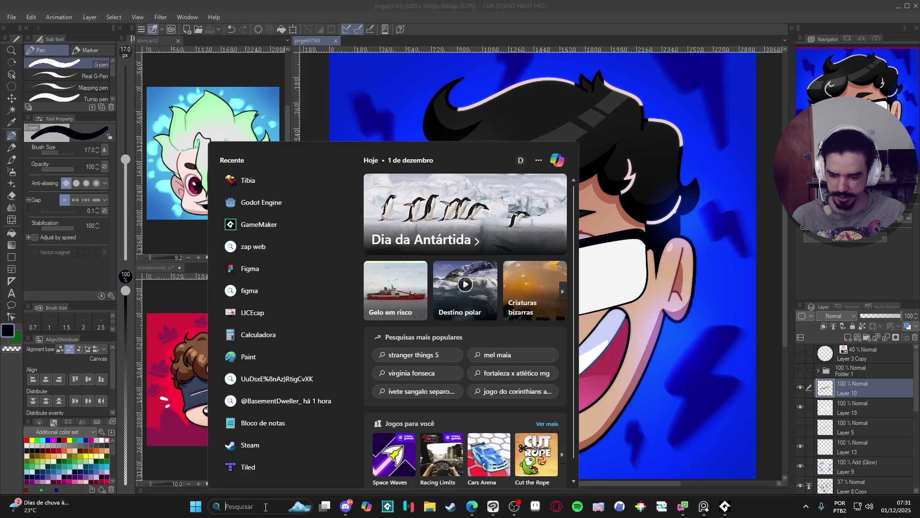
{"action": "type", "text": "steamis"}
{"action": "key", "text": "Escape"}
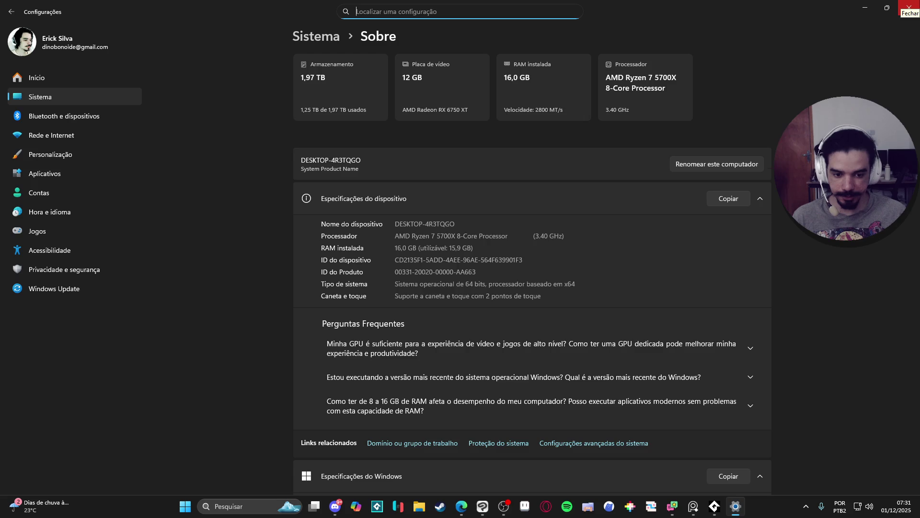
{"action": "left_click", "coordinate": [909, 7]}
{"action": "left_click", "coordinate": [800, 387]}
{"action": "left_click", "coordinate": [800, 388]}
{"action": "left_click", "coordinate": [800, 407]}
{"action": "left_click", "coordinate": [800, 407]}
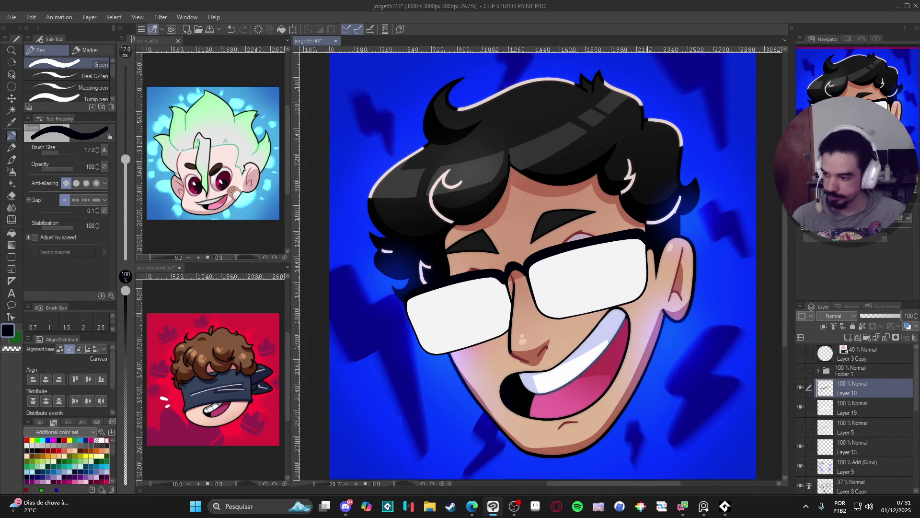
{"action": "left_click", "coordinate": [514, 506]}
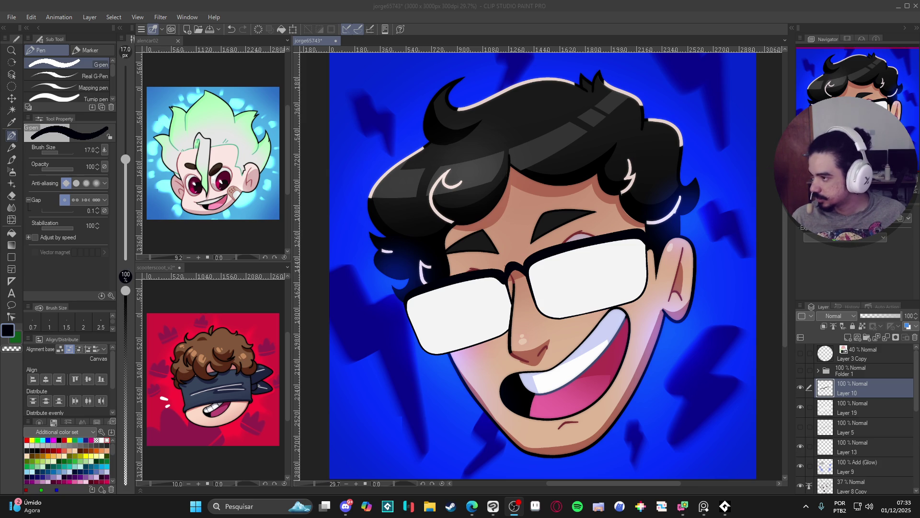
{"action": "key", "text": "alt+Tab"}
{"action": "key", "text": "alt+Tab"}
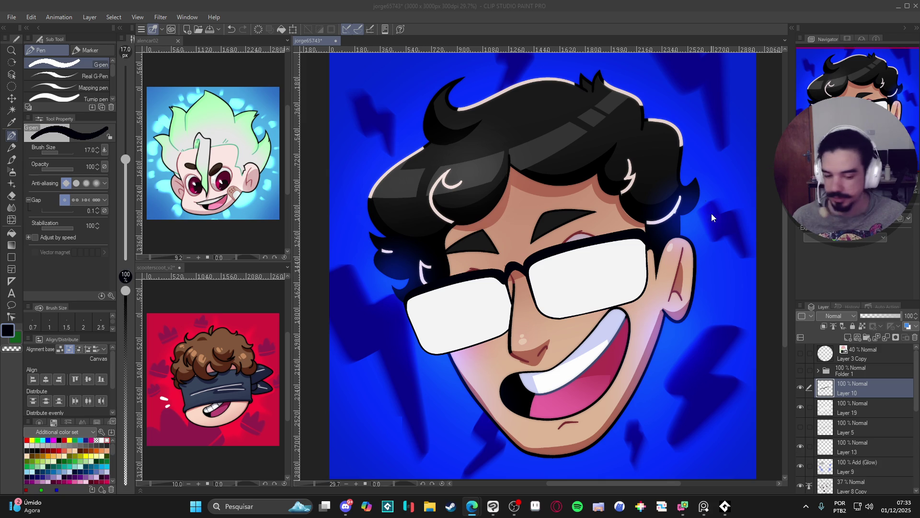
Step: Toggle Layer 19's white lens fill off and on to compare, then save with Ctrl+S
{"action": "left_click", "coordinate": [803, 390]}
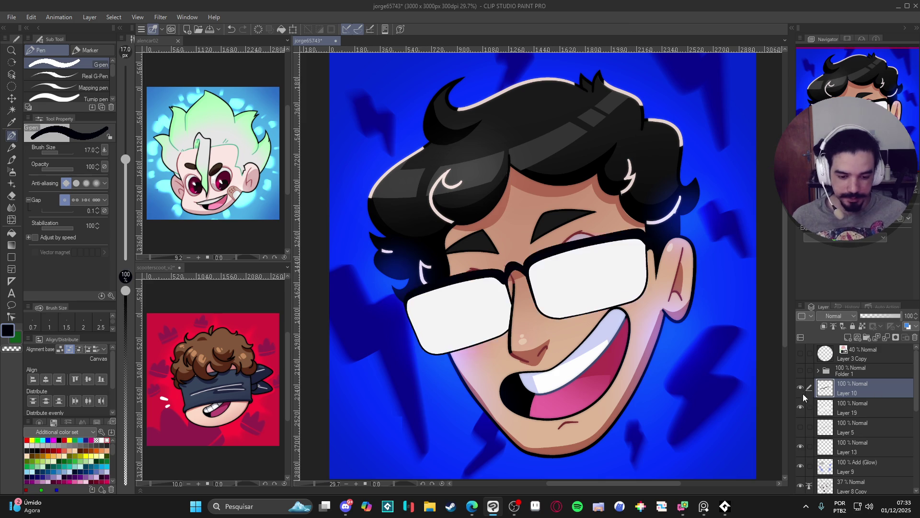
{"action": "left_click", "coordinate": [800, 408]}
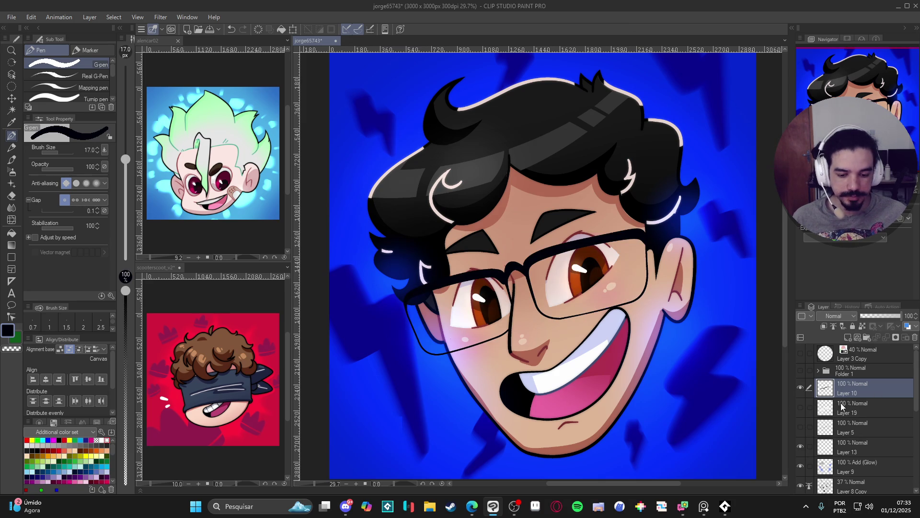
{"action": "left_click", "coordinate": [810, 406]}
{"action": "left_click", "coordinate": [799, 407]}
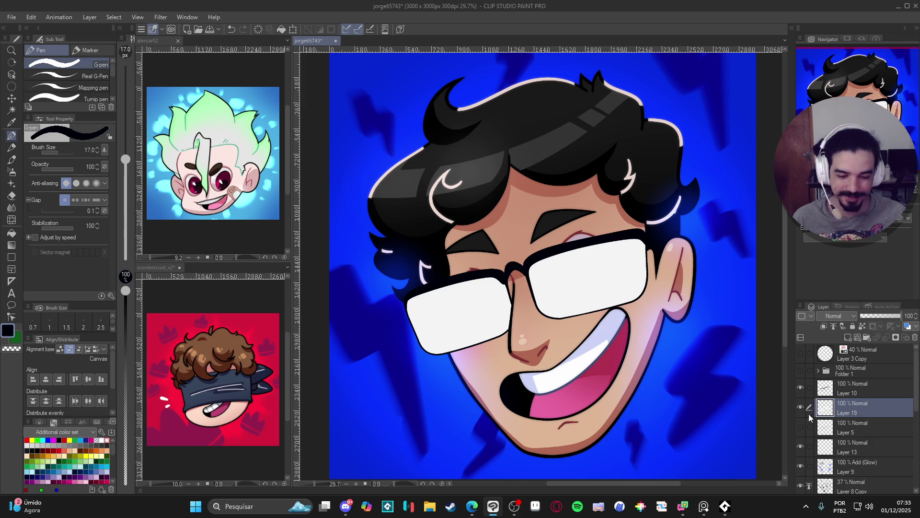
{"action": "left_click_drag", "start_coordinate": [668, 231], "coordinate": [665, 230]}
{"action": "key", "text": "ctrl+s"}
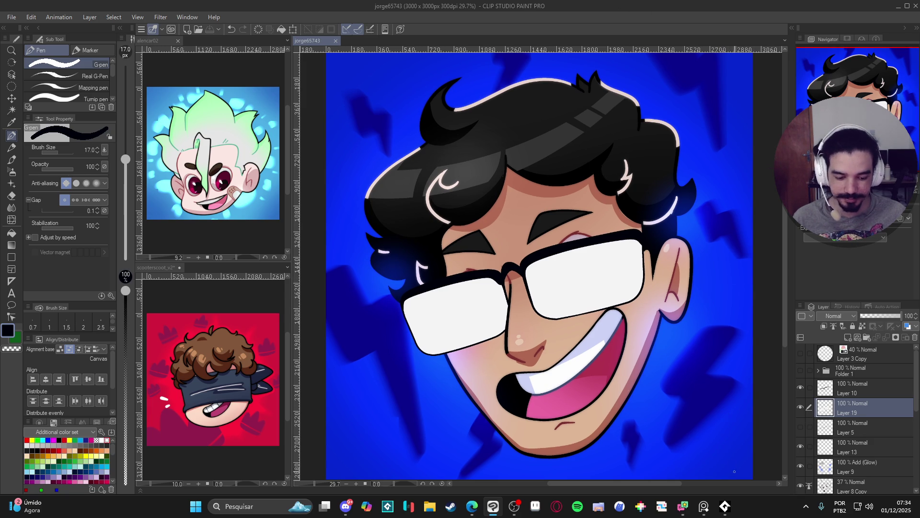
{"action": "right_click", "coordinate": [751, 512]}
{"action": "left_click", "coordinate": [775, 471]}
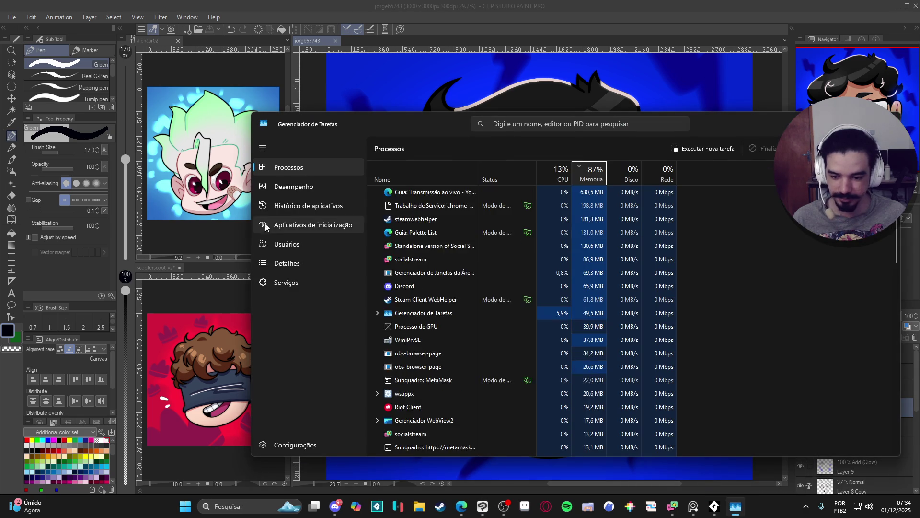
{"action": "left_click", "coordinate": [316, 184]}
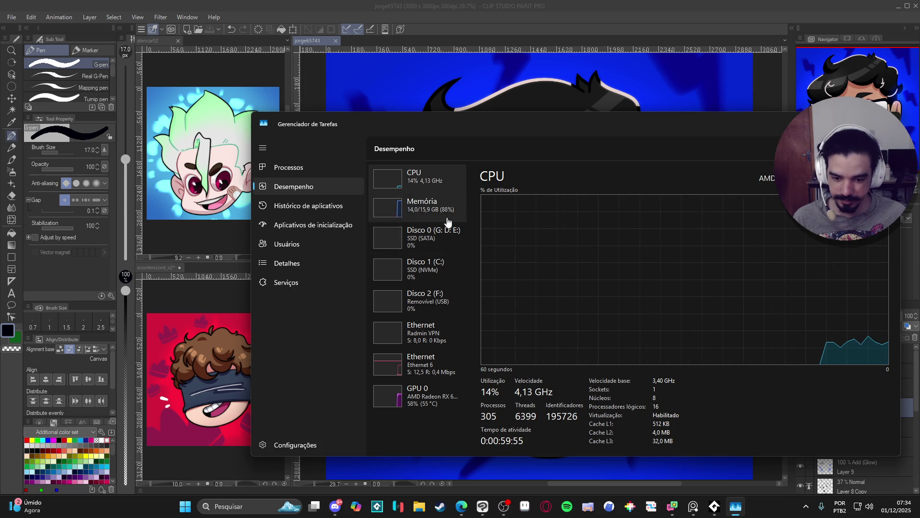
{"action": "left_click", "coordinate": [436, 407]}
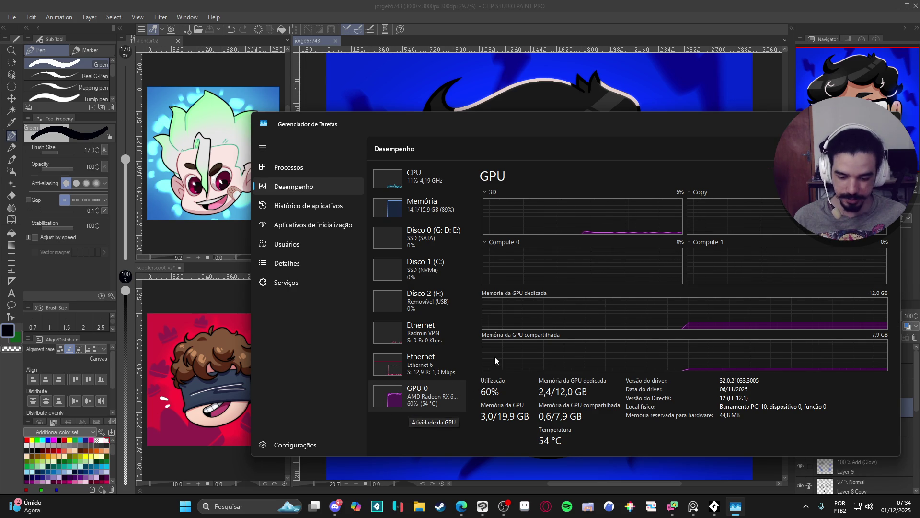
{"action": "key", "text": "alt+F4"}
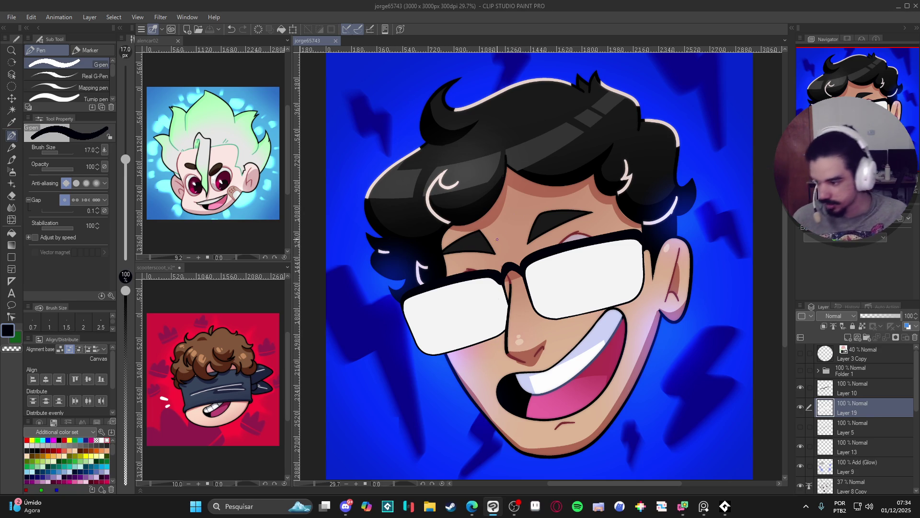
{"action": "left_click", "coordinate": [801, 404]}
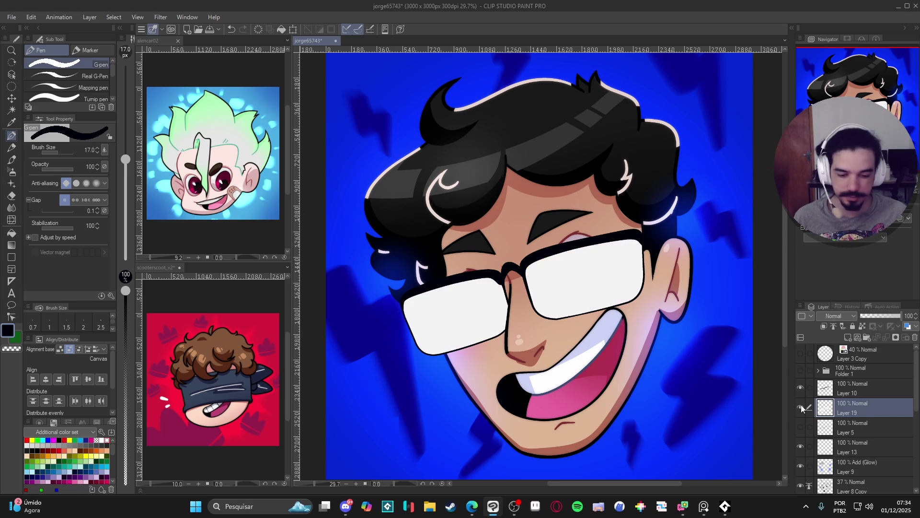
{"action": "left_click", "coordinate": [801, 404]}
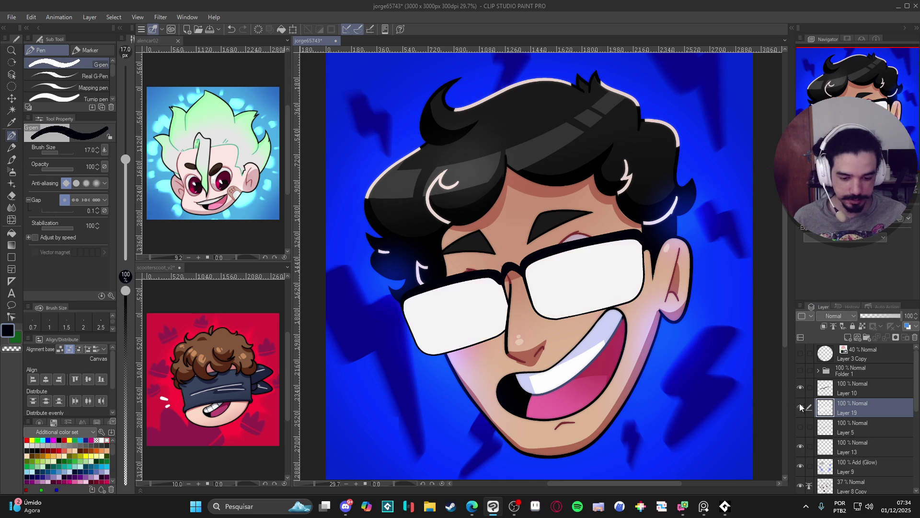
{"action": "key", "text": "b"}
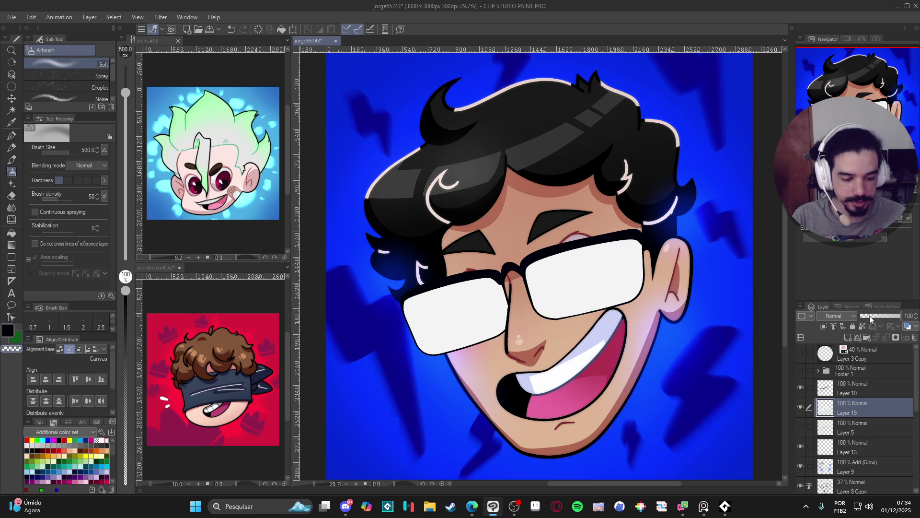
Step: Lower the lens fill to 29% opacity and add a new layer above the lenses
{"action": "left_click_drag", "start_coordinate": [871, 315], "coordinate": [873, 315]}
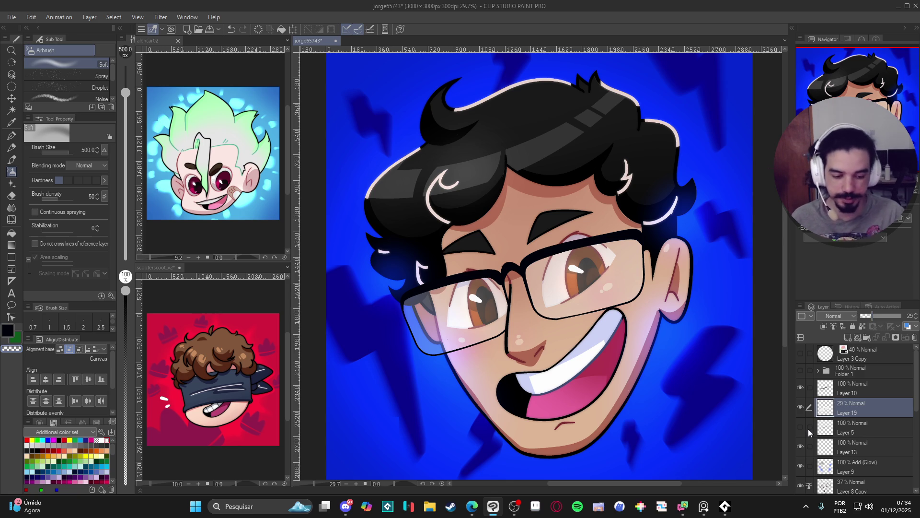
{"action": "key", "text": "ctrl+shift+n"}
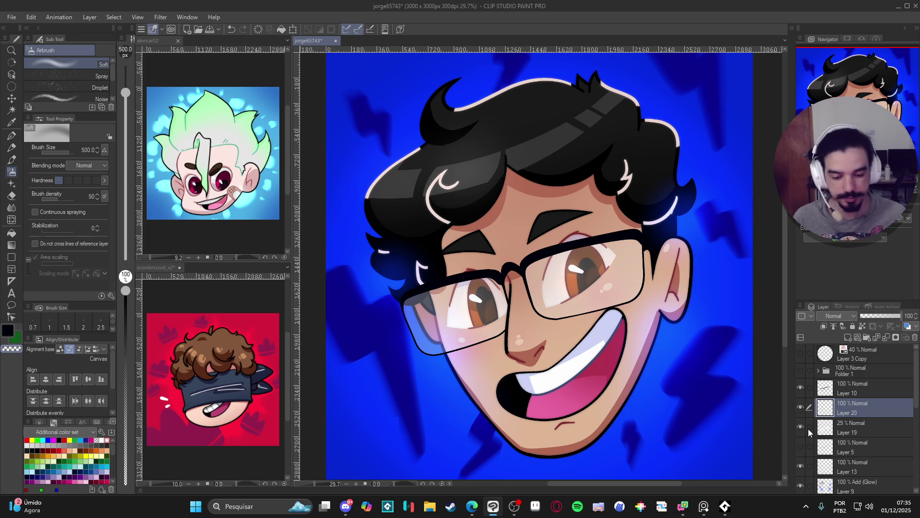
{"action": "left_click", "coordinate": [824, 428], "text": "ctrl"}
{"action": "left_click", "coordinate": [801, 427]}
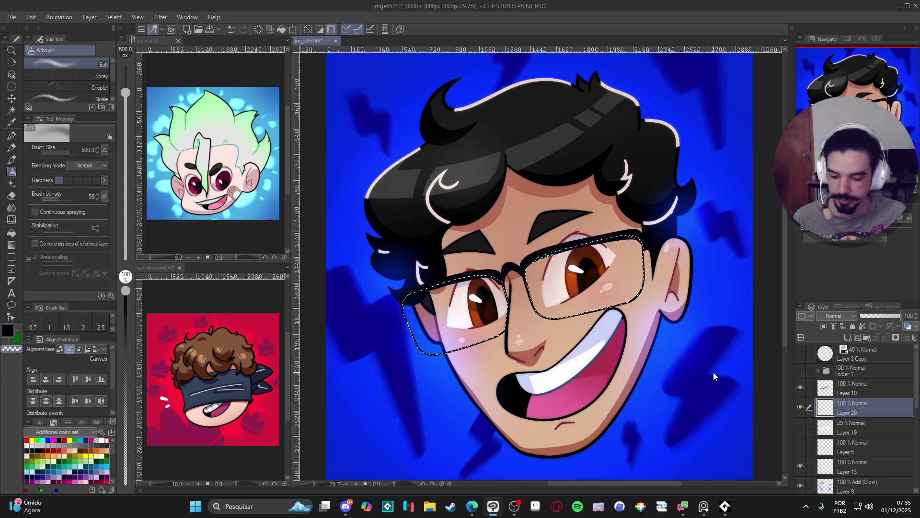
{"action": "key", "text": "ctrl+d"}
Step: Airbrush a soft white glow over the right lens, then return to the G-pen
{"action": "left_click", "coordinate": [102, 440]}
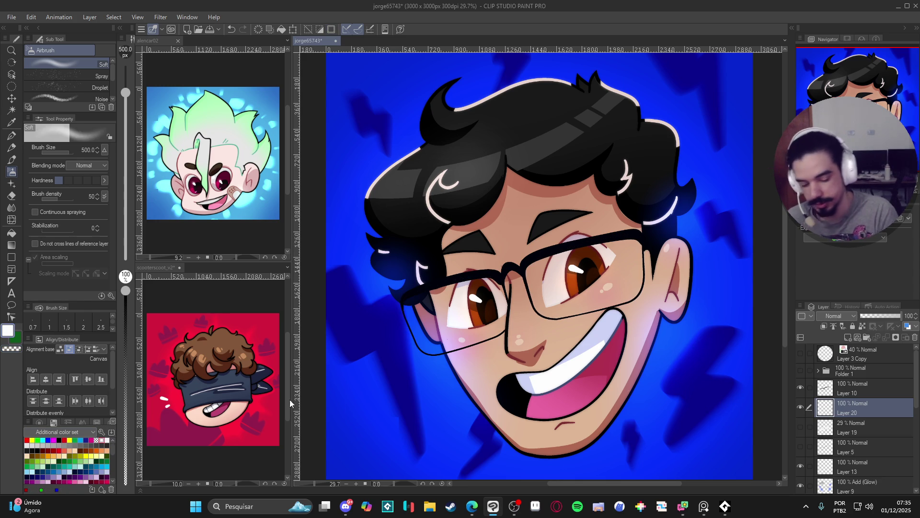
{"action": "left_click", "coordinate": [704, 507]}
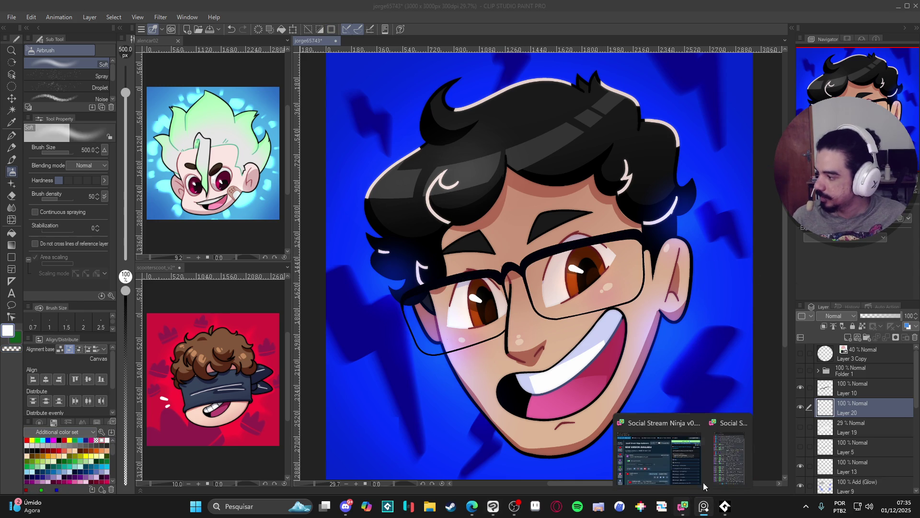
{"action": "left_click", "coordinate": [689, 5]}
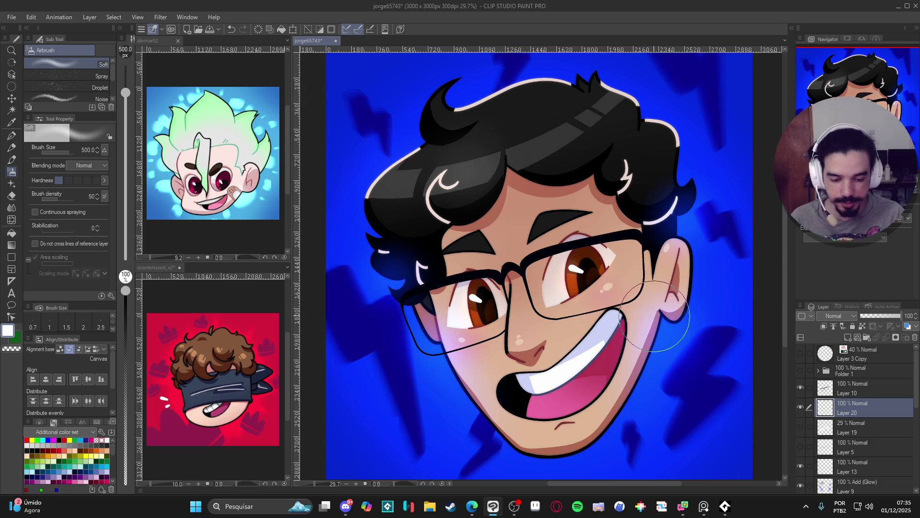
{"action": "mouse_move", "coordinate": [512, 337]}
{"action": "left_mouse_down"}
{"action": "mouse_move", "coordinate": [429, 381]}
{"action": "mouse_move", "coordinate": [556, 378]}
{"action": "left_mouse_up"}
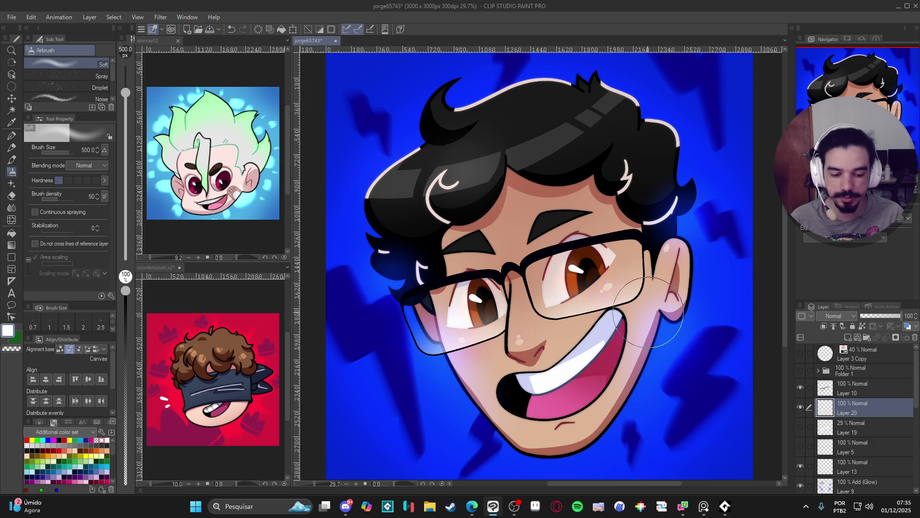
{"action": "key", "text": "p"}
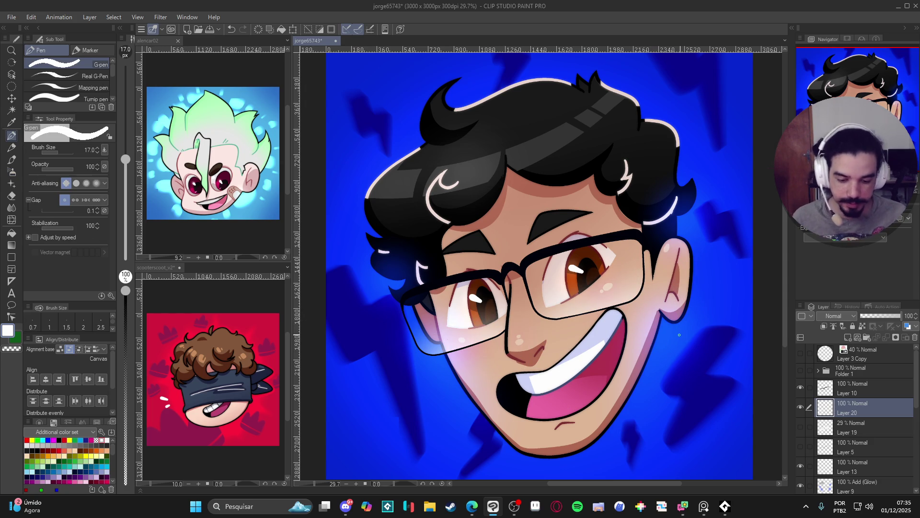
Step: Activate the glasses frame layer, lock its transparent pixels, and enlarge the G-pen to 50
{"action": "left_click", "coordinate": [801, 387]}
{"action": "left_click", "coordinate": [801, 386]}
{"action": "left_click", "coordinate": [851, 389]}
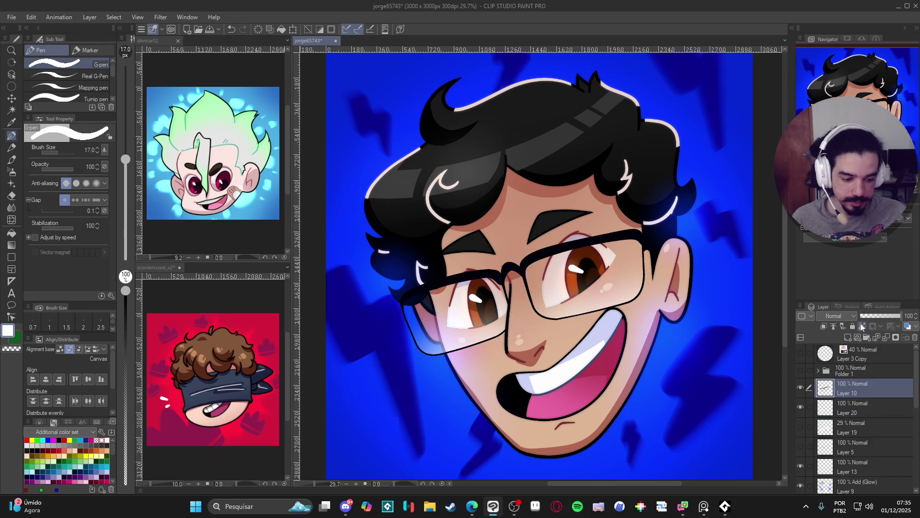
{"action": "left_click", "coordinate": [862, 326]}
{"action": "key", "text": "bracketright"}
{"action": "key", "text": "bracketright"}
{"action": "key", "text": "bracketright"}
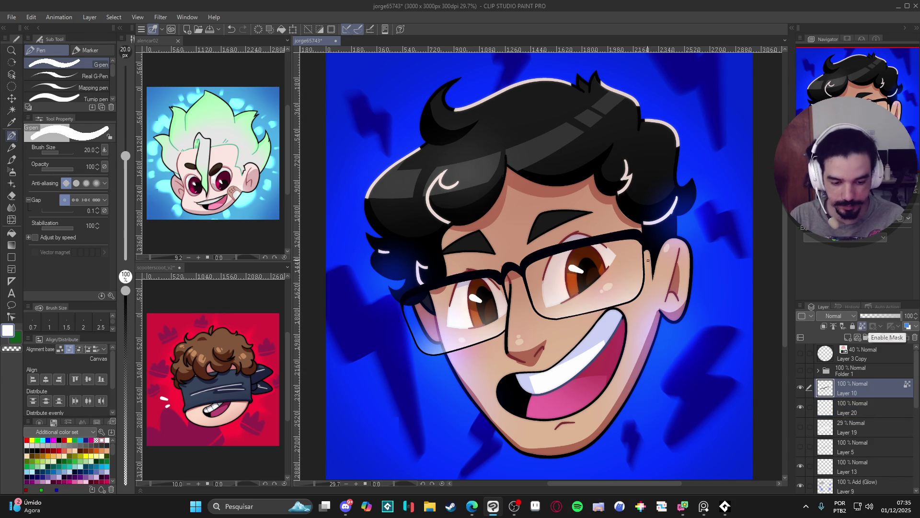
{"action": "key", "text": "bracketright"}
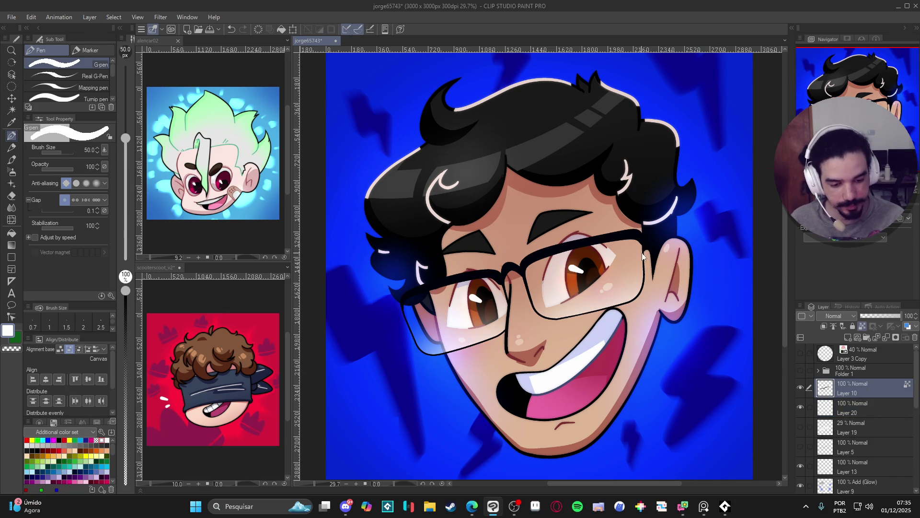
Step: Paint white highlights along the right and left lens frames' lower edges and save
{"action": "mouse_move", "coordinate": [643, 256]}
{"action": "left_mouse_down"}
{"action": "mouse_move", "coordinate": [639, 296]}
{"action": "mouse_move", "coordinate": [575, 318]}
{"action": "mouse_move", "coordinate": [545, 318]}
{"action": "mouse_move", "coordinate": [522, 279]}
{"action": "left_mouse_up"}
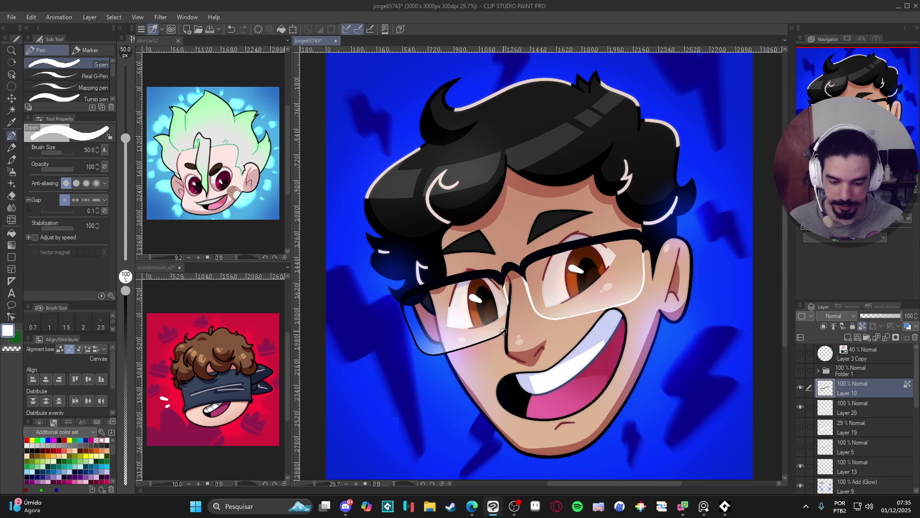
{"action": "mouse_move", "coordinate": [501, 333]}
{"action": "left_mouse_down"}
{"action": "mouse_move", "coordinate": [435, 354]}
{"action": "mouse_move", "coordinate": [403, 312]}
{"action": "left_mouse_up"}
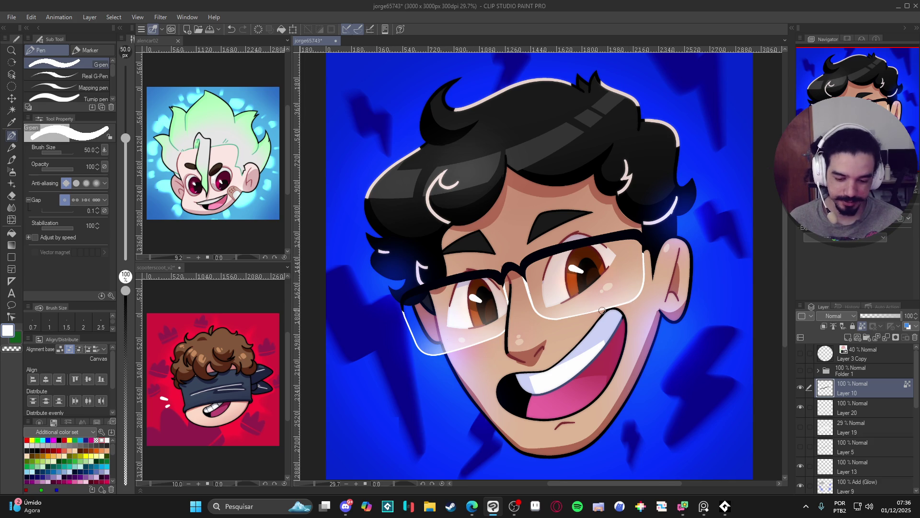
{"action": "left_click_drag", "start_coordinate": [647, 347], "coordinate": [623, 363]}
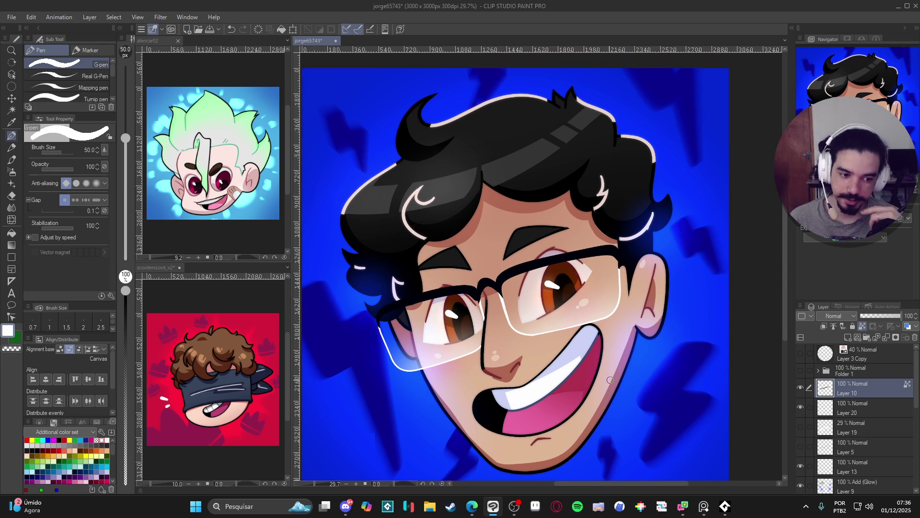
{"action": "left_click_drag", "start_coordinate": [610, 380], "coordinate": [607, 370]}
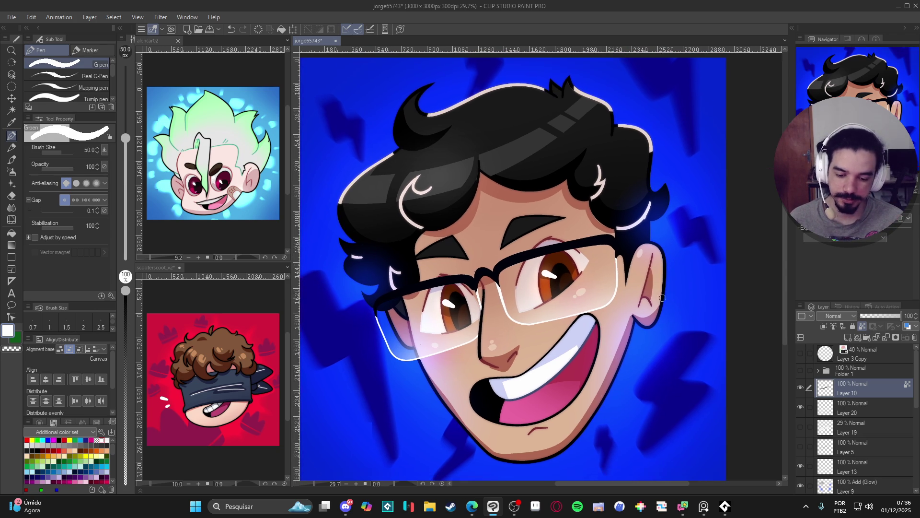
{"action": "key", "text": "ctrl+s"}
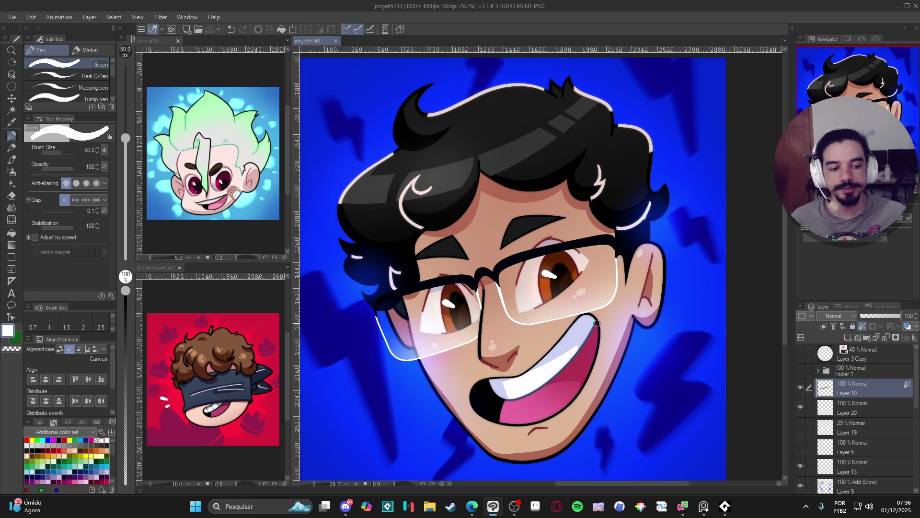
Step: Hide and show the glasses frame layer to compare, then save again
{"action": "scroll", "coordinate": [593, 319], "scroll_direction": "down", "scroll_amount": 1}
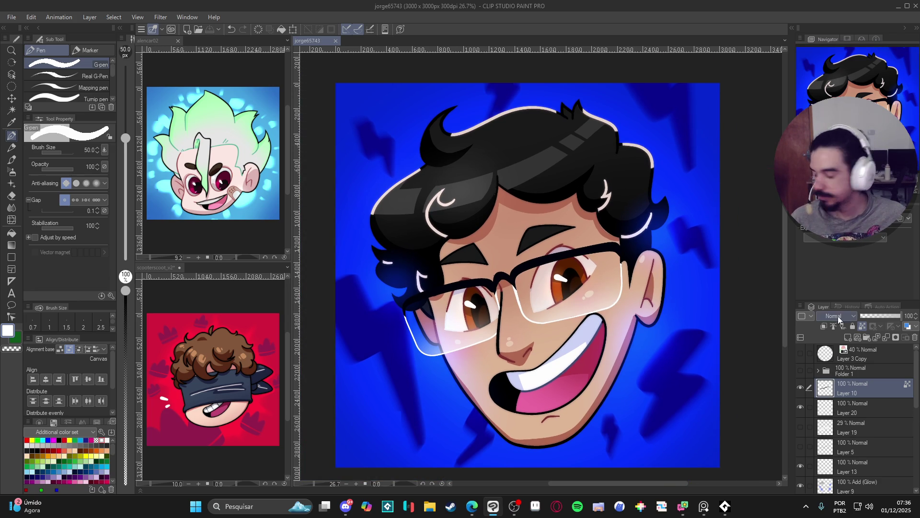
{"action": "left_click", "coordinate": [800, 387]}
{"action": "left_click", "coordinate": [800, 388]}
{"action": "key", "text": "ctrl+s"}
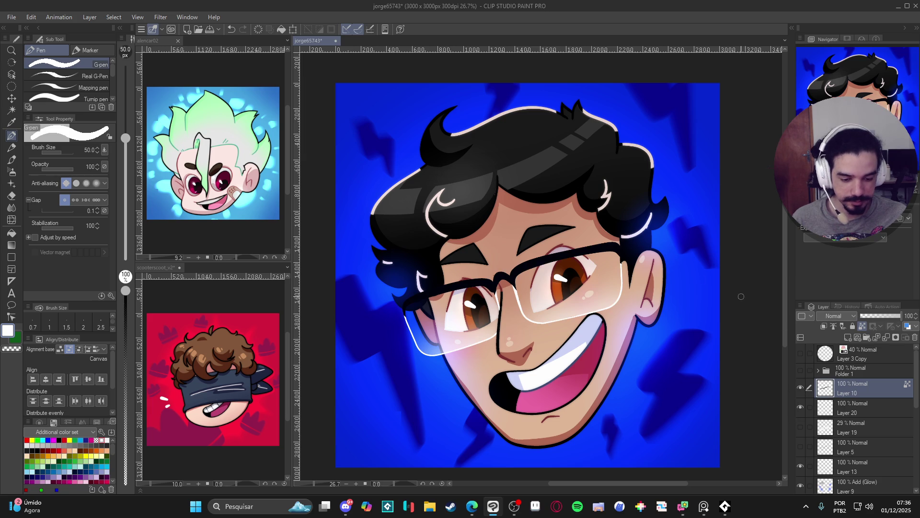
{"action": "scroll", "coordinate": [476, 307], "scroll_direction": "up", "scroll_amount": 1}
{"action": "mouse_move", "coordinate": [476, 306]}
{"action": "left_mouse_down"}
{"action": "mouse_move", "coordinate": [512, 328]}
{"action": "mouse_move", "coordinate": [557, 314]}
{"action": "left_mouse_up"}
Step: Shrink the brush to size 30 and try a grey test stroke at the bridge, undoing it
{"action": "key", "text": "ctrl+s"}
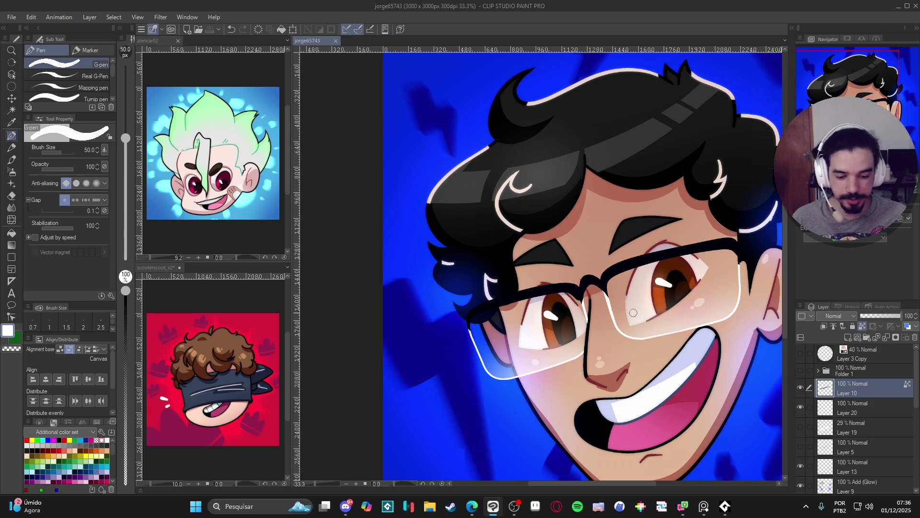
{"action": "left_click", "coordinate": [522, 293], "text": "alt"}
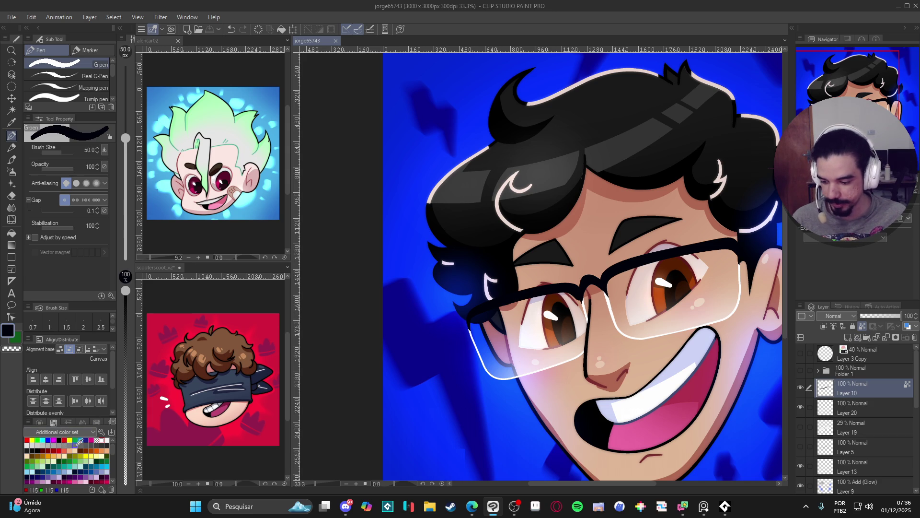
{"action": "left_click", "coordinate": [85, 446]}
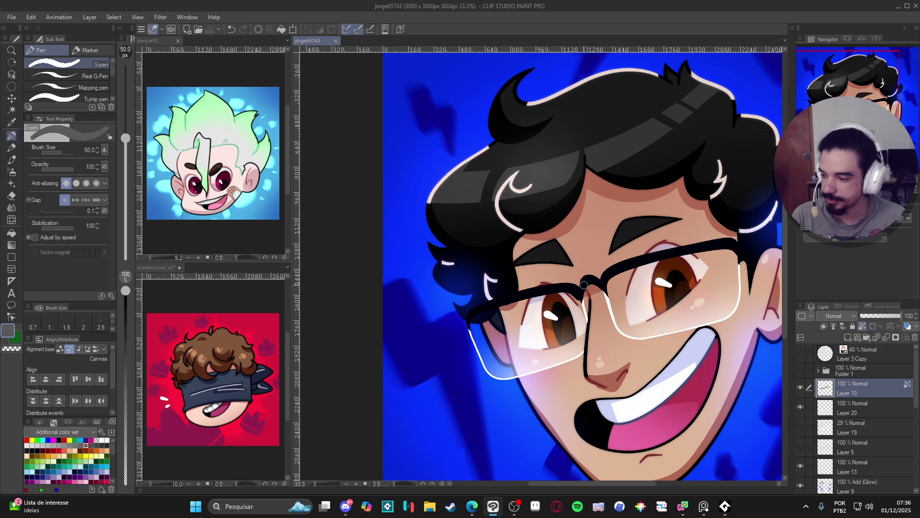
{"action": "key", "text": "bracketleft"}
{"action": "key", "text": "bracketleft"}
{"action": "left_click_drag", "start_coordinate": [603, 276], "coordinate": [614, 273]}
{"action": "key", "text": "ctrl+z"}
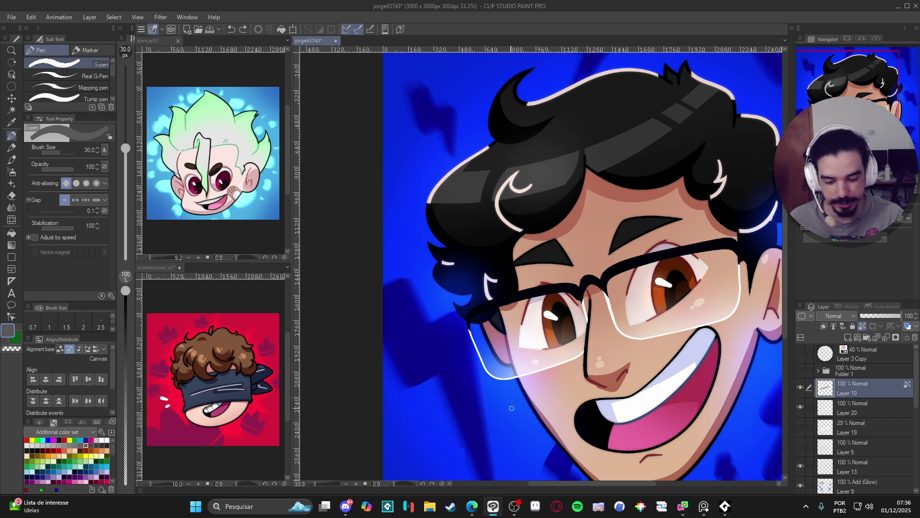
Step: Sample the dark navy of the glasses line and set brush opacity to 100
{"action": "left_click", "coordinate": [511, 406], "text": "alt"}
{"action": "left_click", "coordinate": [126, 438]}
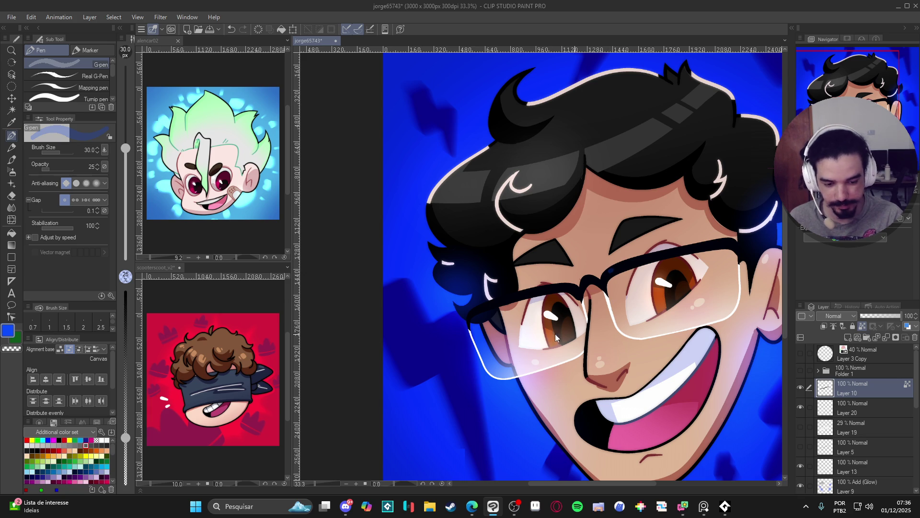
{"action": "left_click_drag", "start_coordinate": [126, 437], "coordinate": [125, 422]}
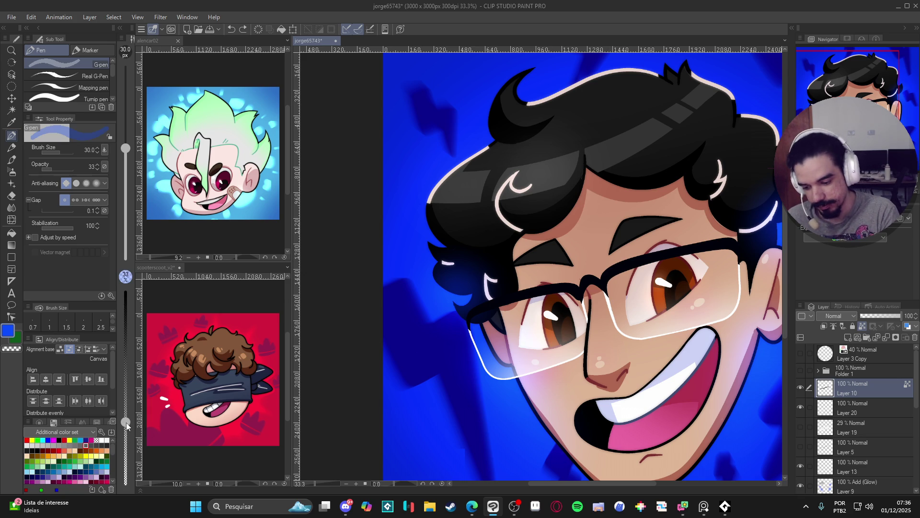
{"action": "left_click", "coordinate": [616, 266], "text": "alt"}
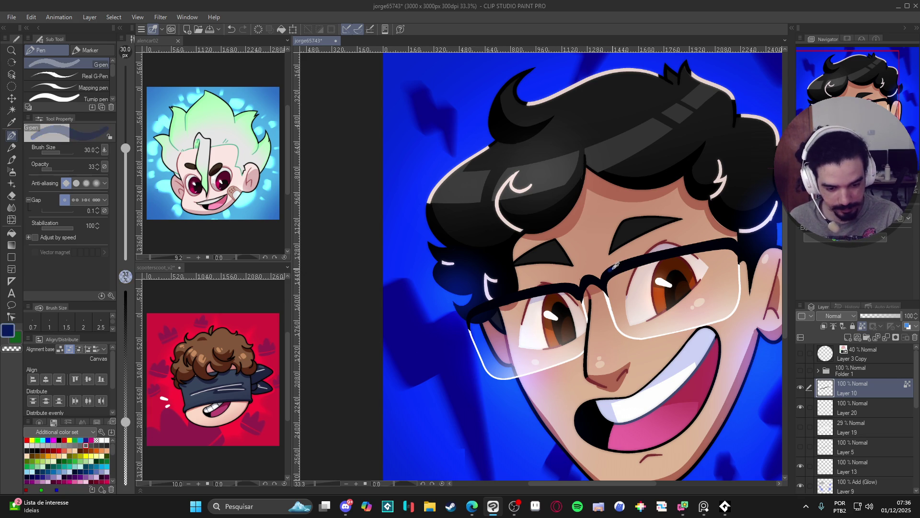
{"action": "left_click_drag", "start_coordinate": [125, 422], "coordinate": [125, 290]}
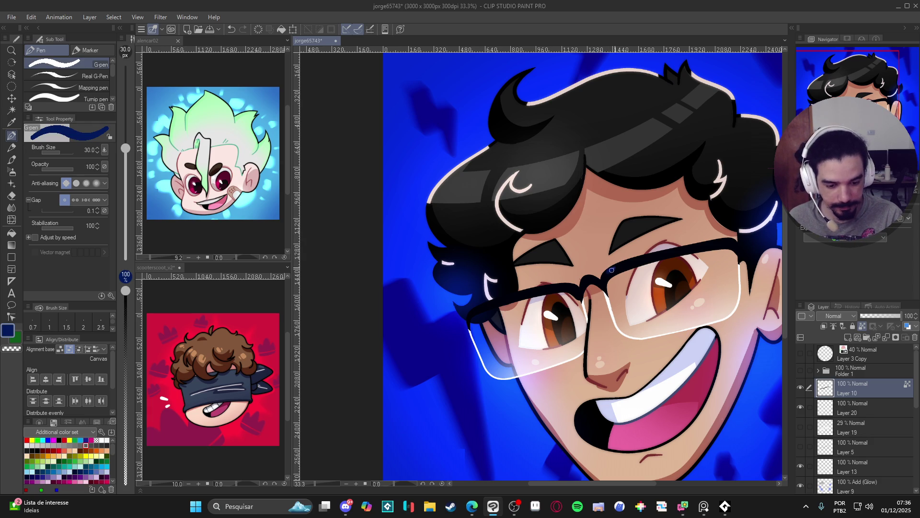
Step: Redraw the top of the glasses frame with navy and black strokes
{"action": "mouse_move", "coordinate": [624, 264]}
{"action": "left_mouse_down"}
{"action": "mouse_move", "coordinate": [633, 261]}
{"action": "mouse_move", "coordinate": [607, 275]}
{"action": "mouse_move", "coordinate": [659, 256]}
{"action": "left_mouse_up"}
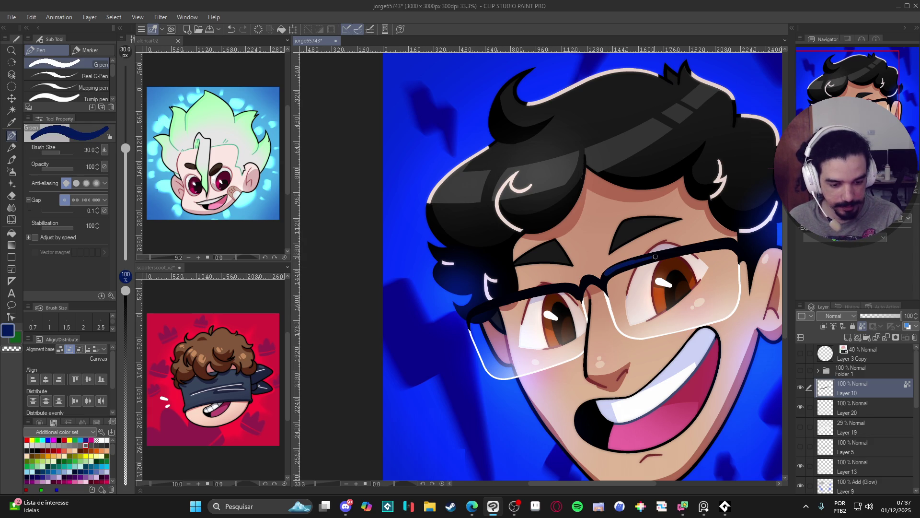
{"action": "left_click", "coordinate": [655, 255], "text": "alt"}
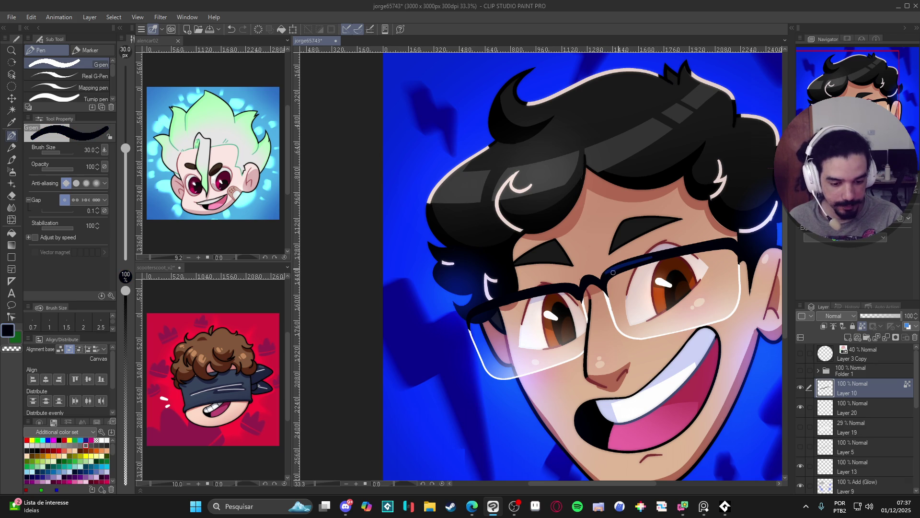
{"action": "left_click", "coordinate": [612, 263], "text": "alt"}
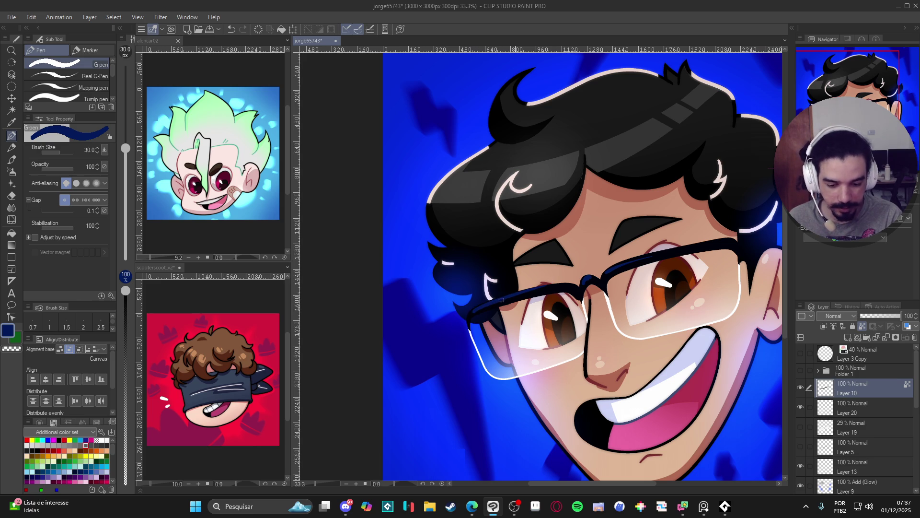
{"action": "left_click", "coordinate": [556, 284], "text": "alt"}
{"action": "mouse_move", "coordinate": [556, 284]}
{"action": "left_mouse_down"}
{"action": "mouse_move", "coordinate": [530, 288]}
{"action": "mouse_move", "coordinate": [560, 282]}
{"action": "left_mouse_up"}
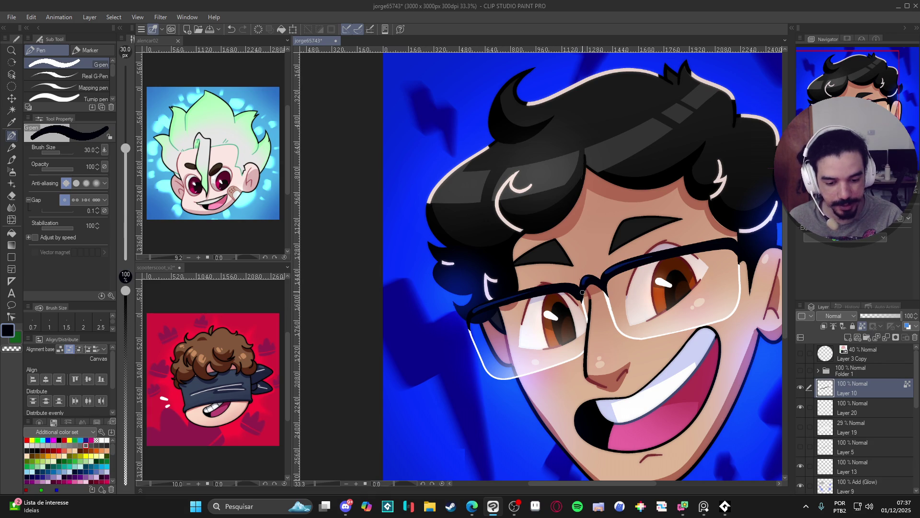
{"action": "left_click", "coordinate": [611, 272], "text": "alt"}
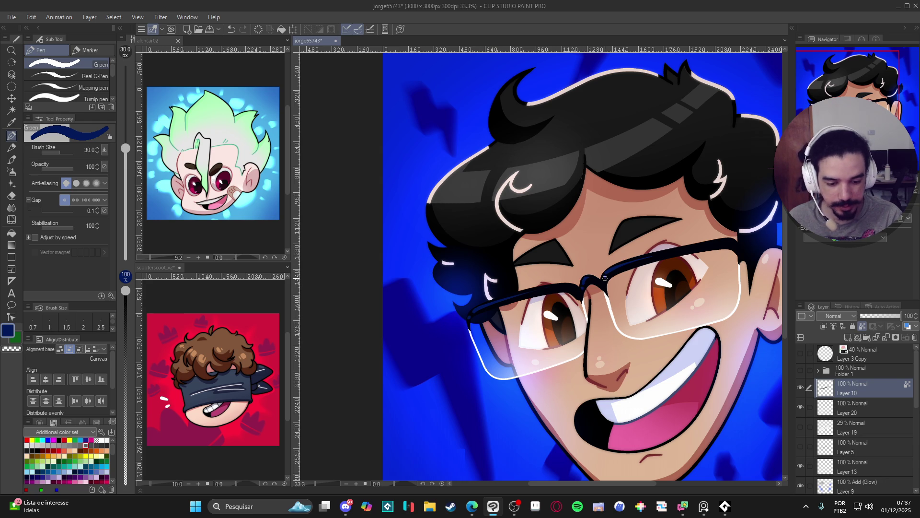
{"action": "scroll", "coordinate": [587, 266], "scroll_direction": "down", "scroll_amount": 3}
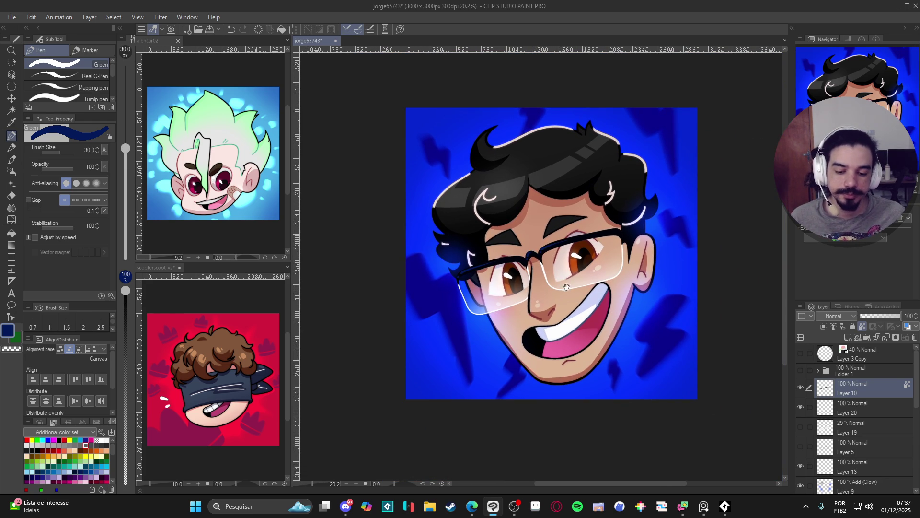
Step: Save the illustration, then open Save as and cancel it
{"action": "left_click_drag", "start_coordinate": [577, 283], "coordinate": [566, 287]}
{"action": "key", "text": "ctrl+s"}
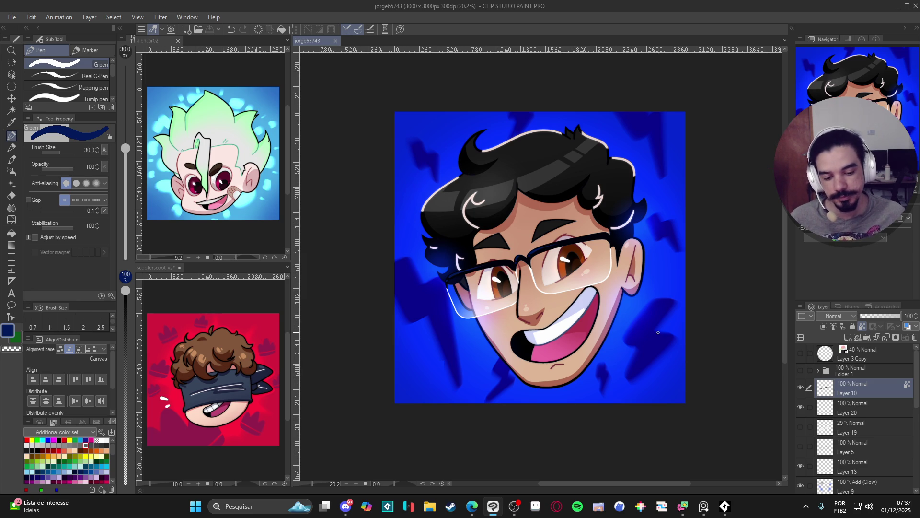
{"action": "scroll", "coordinate": [659, 333], "scroll_direction": "up", "scroll_amount": 2}
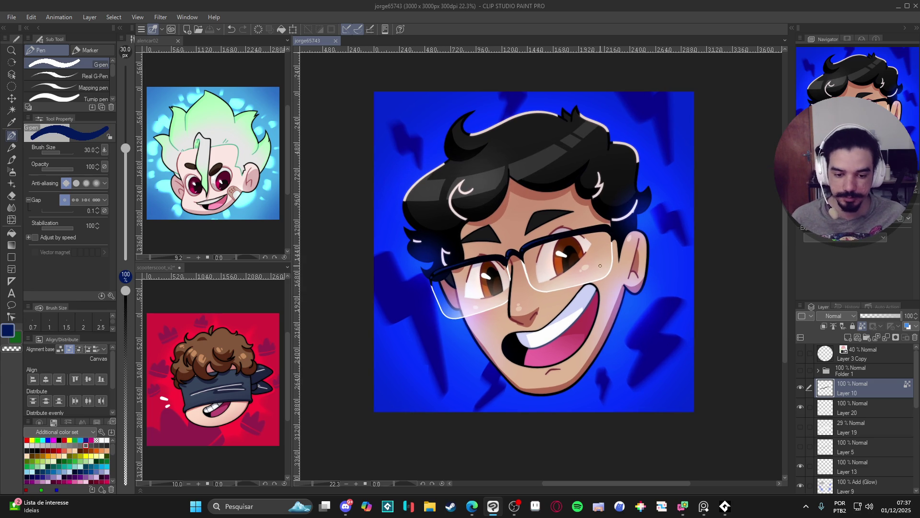
{"action": "left_click", "coordinate": [12, 20]}
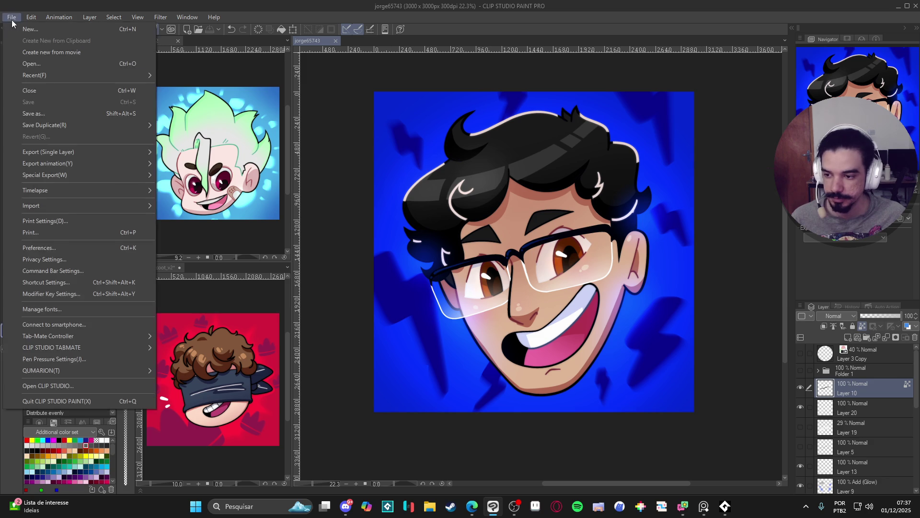
{"action": "left_click", "coordinate": [33, 113]}
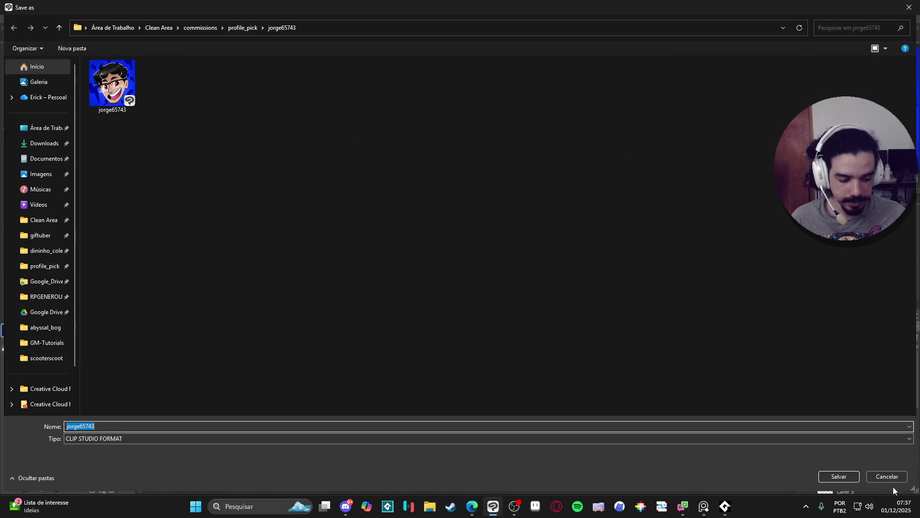
{"action": "left_click", "coordinate": [886, 477]}
Step: Duplicate Layer 10 to create Layer 10 Copy
{"action": "right_click", "coordinate": [818, 392]}
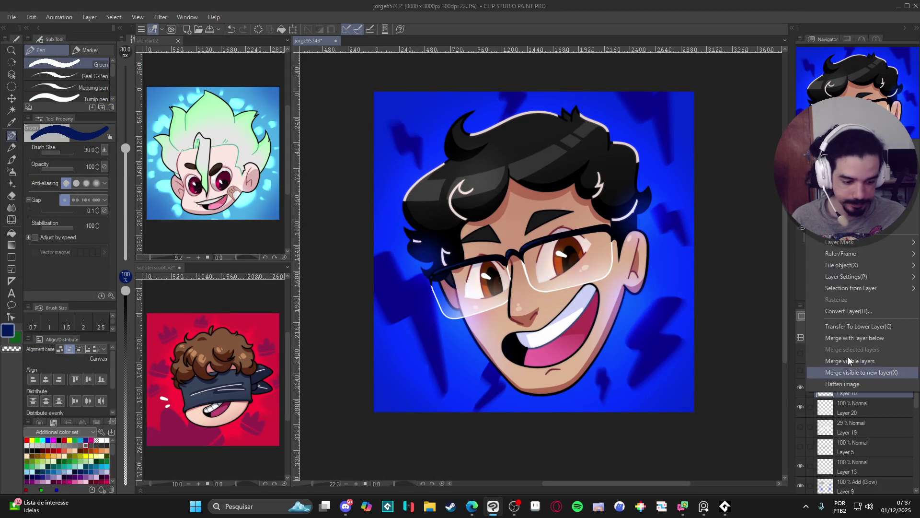
{"action": "left_click", "coordinate": [844, 210]}
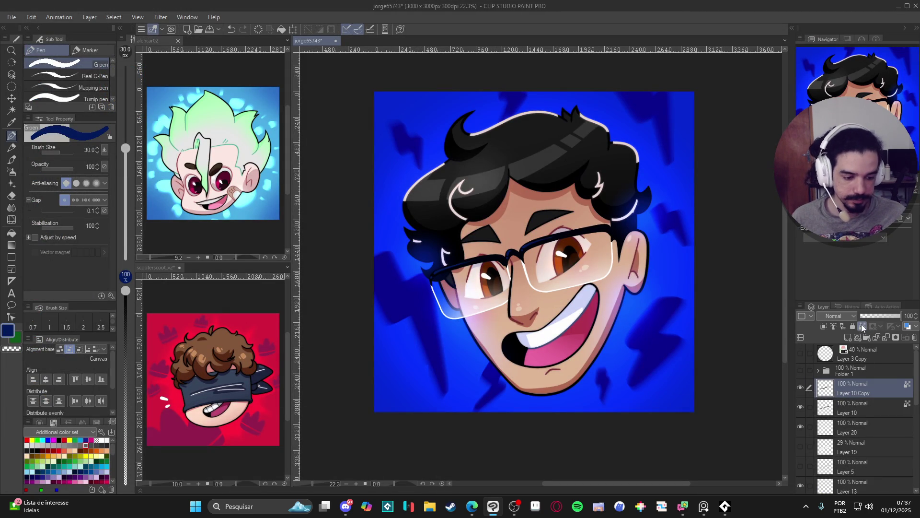
{"action": "scroll", "coordinate": [570, 284], "scroll_direction": "up", "scroll_amount": 1}
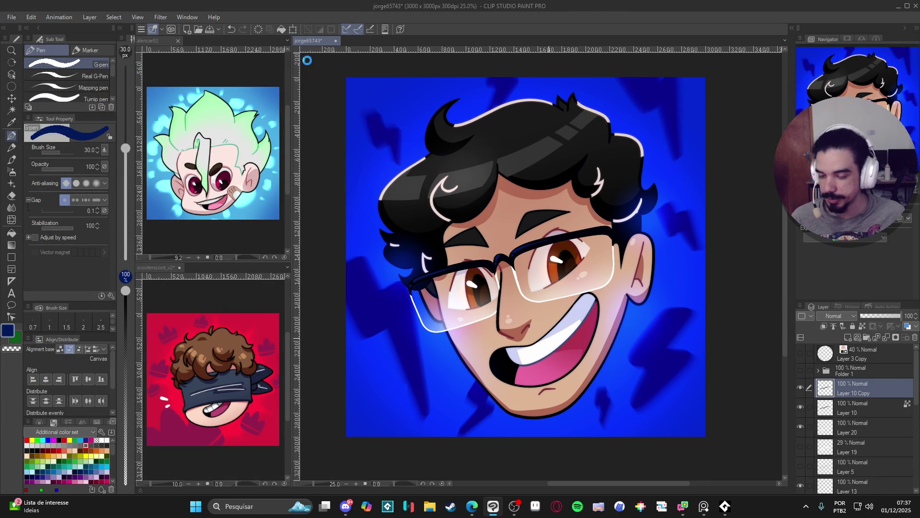
Step: Apply a Gaussian blur of strength 31.21 to Layer 10 Copy
{"action": "left_click", "coordinate": [160, 17]}
{"action": "mouse_move", "coordinate": [202, 56]}
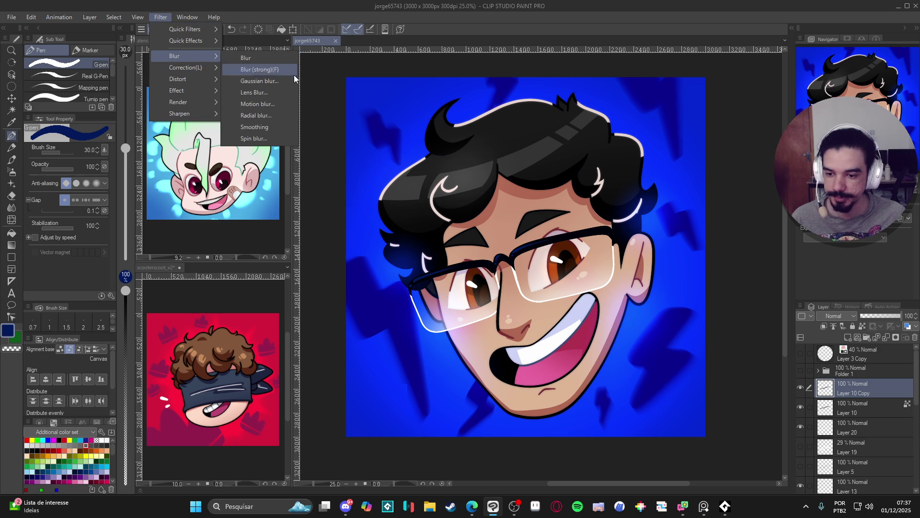
{"action": "left_click", "coordinate": [254, 78]}
{"action": "left_click_drag", "start_coordinate": [309, 101], "coordinate": [314, 98]}
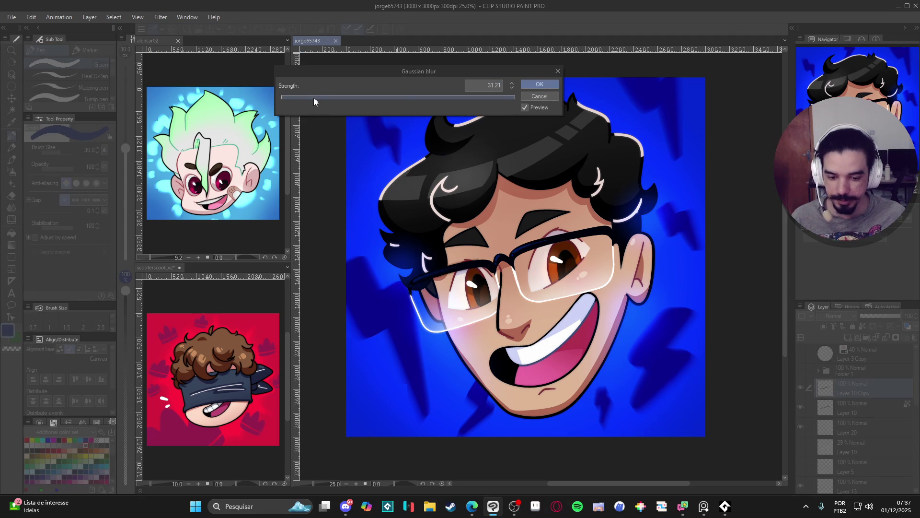
{"action": "left_click", "coordinate": [539, 85]}
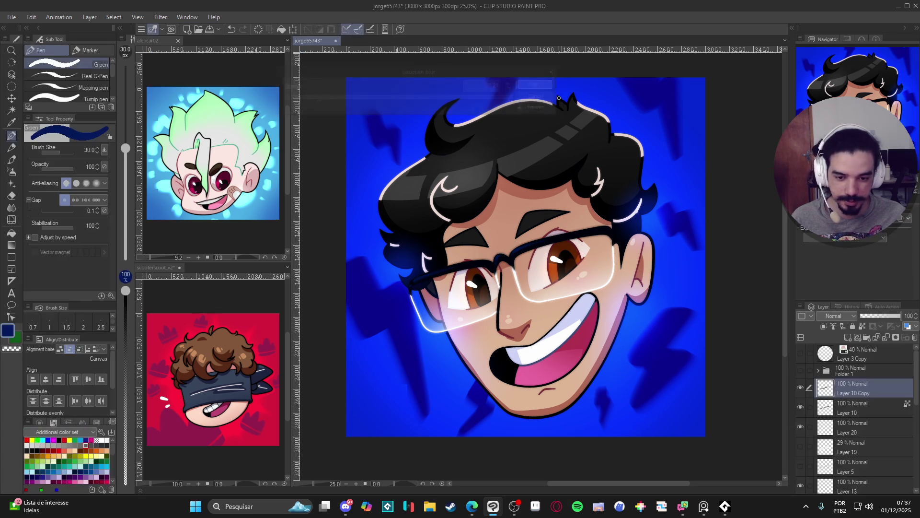
Step: Set Layer 10 Copy opacity to 57% and save the illustration
{"action": "left_click", "coordinate": [881, 316]}
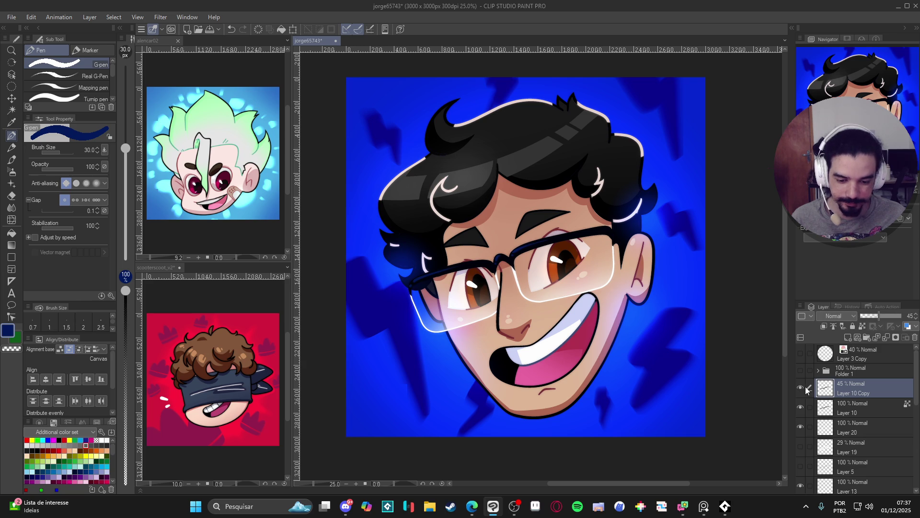
{"action": "left_click_drag", "start_coordinate": [879, 316], "coordinate": [884, 316]}
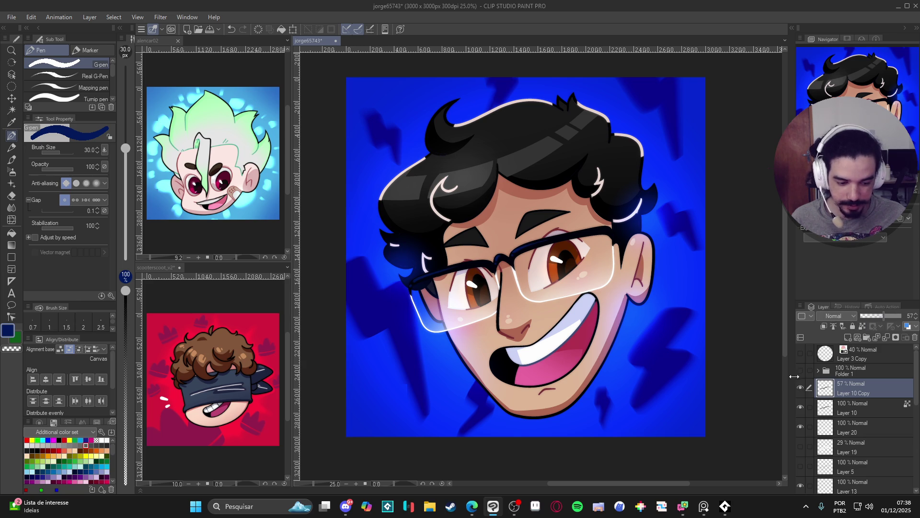
{"action": "left_click_drag", "start_coordinate": [650, 368], "coordinate": [644, 366]}
{"action": "key", "text": "ctrl+s"}
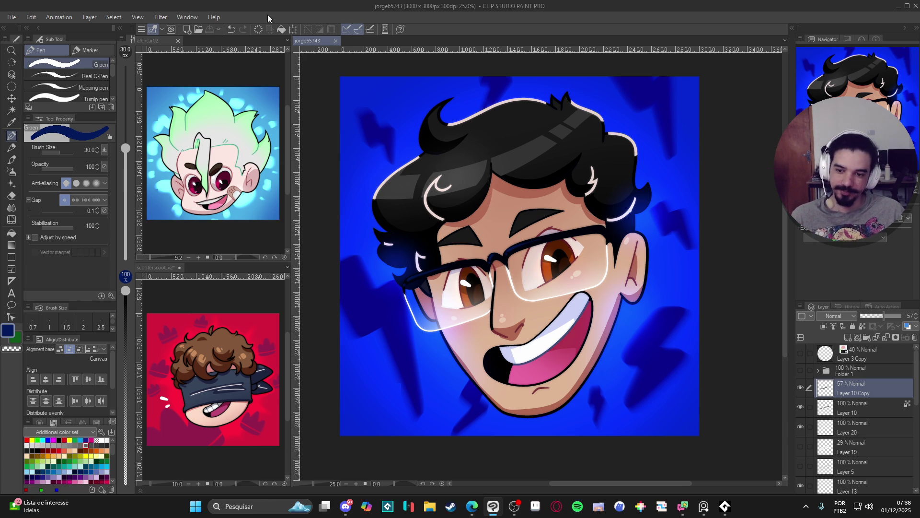
Step: Start a Save as with PNG chosen as the file type, then cancel it
{"action": "left_click", "coordinate": [11, 17]}
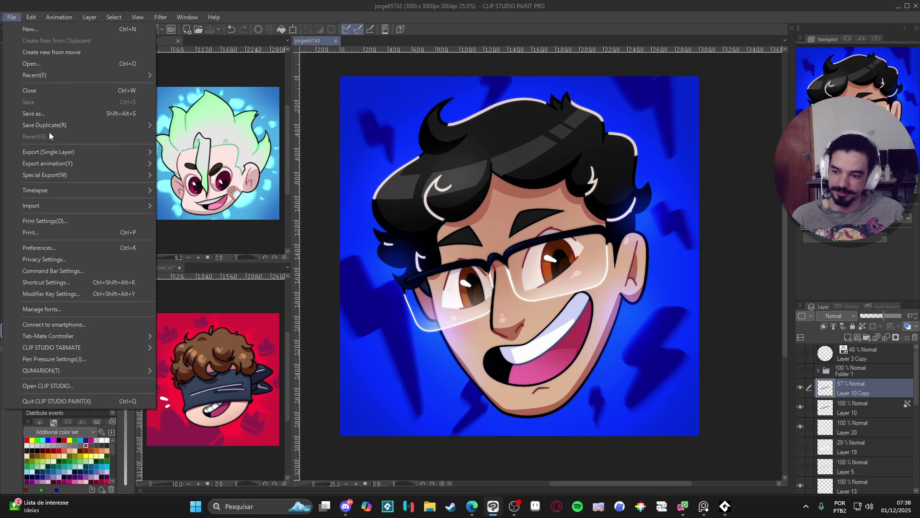
{"action": "left_click", "coordinate": [63, 116]}
{"action": "left_click", "coordinate": [163, 440]}
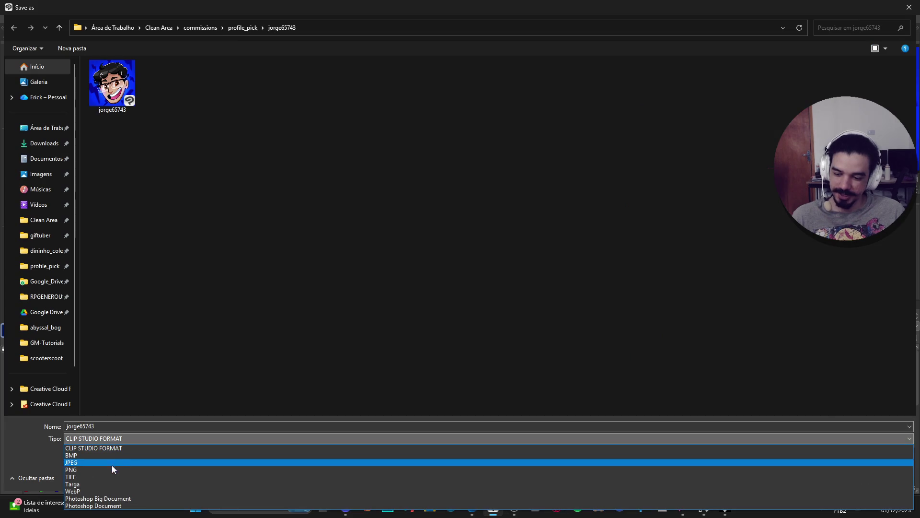
{"action": "left_click", "coordinate": [102, 469]}
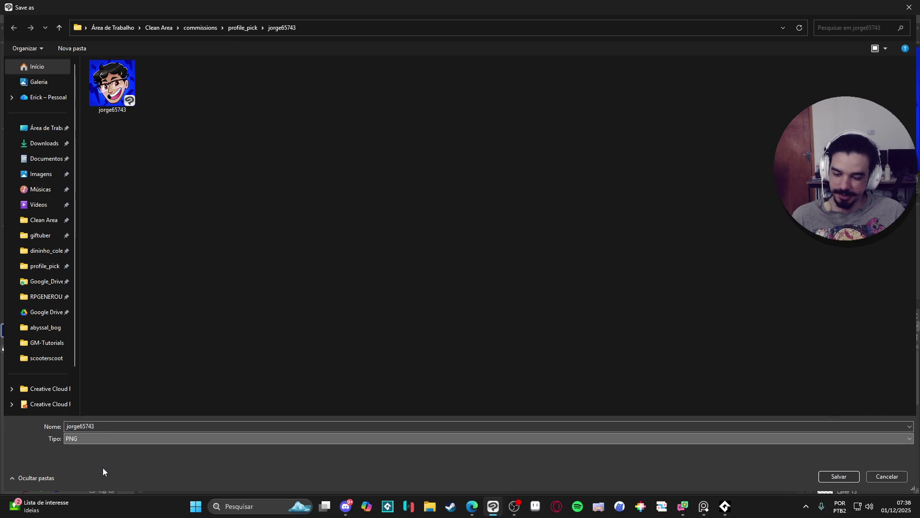
{"action": "left_click", "coordinate": [887, 477]}
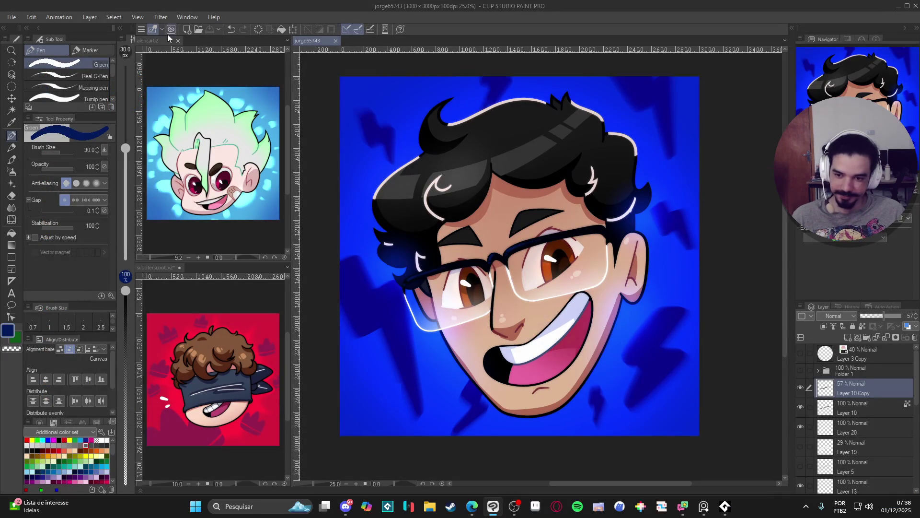
Step: Save a PNG copy of the portrait with '_glasses' appended to the file name
{"action": "left_click", "coordinate": [11, 17]}
{"action": "left_click", "coordinate": [71, 114]}
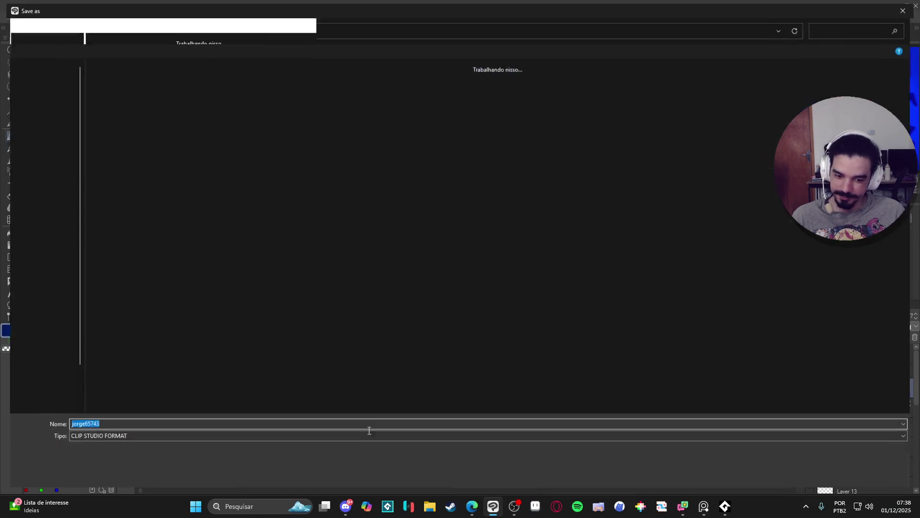
{"action": "left_click", "coordinate": [185, 440]}
{"action": "left_click", "coordinate": [116, 467]}
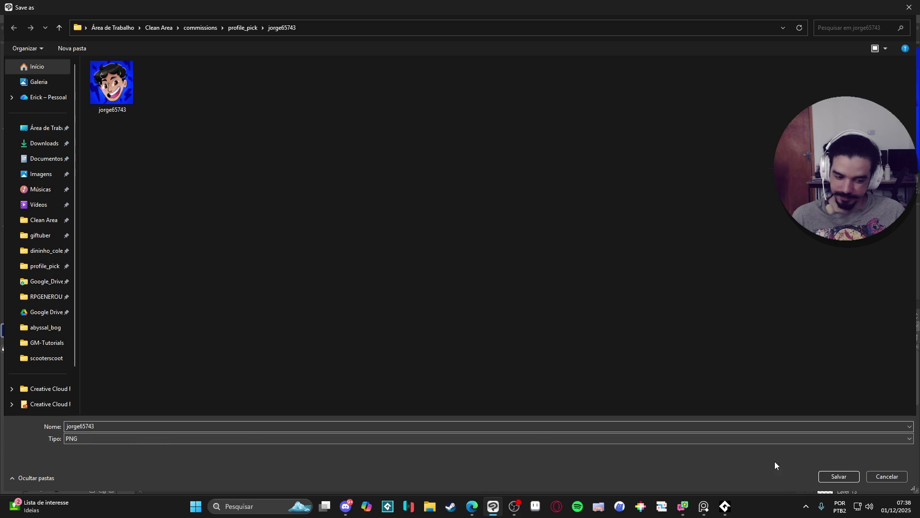
{"action": "left_click", "coordinate": [696, 427]}
{"action": "left_click", "coordinate": [700, 426]}
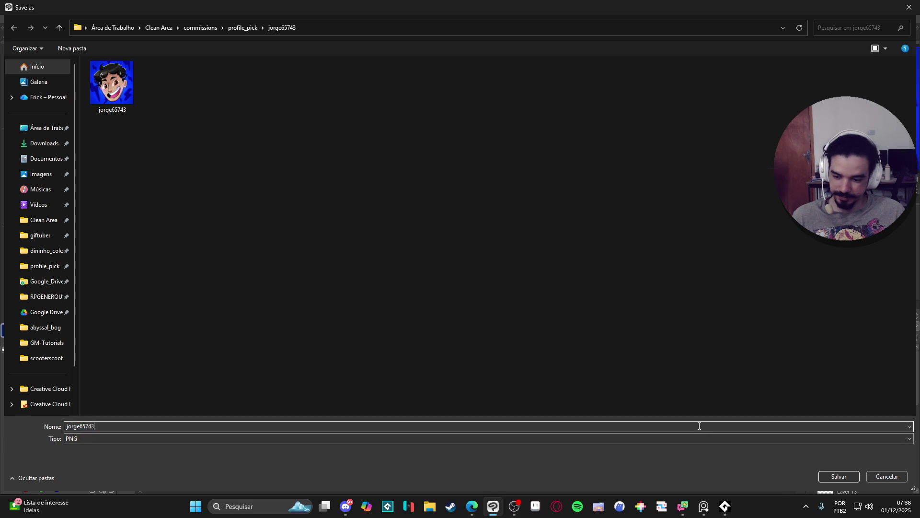
{"action": "type", "text": "_perfil"}
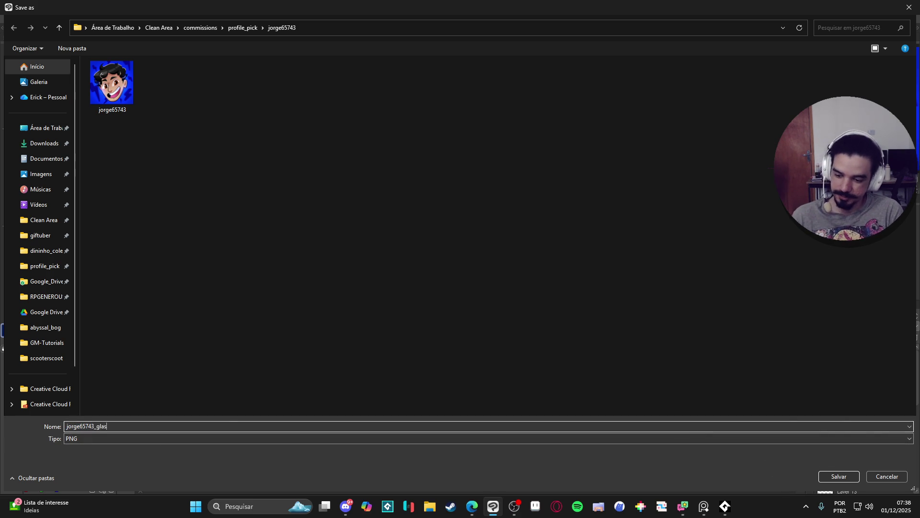
{"action": "key", "text": "Return"}
{"action": "key", "text": "Return"}
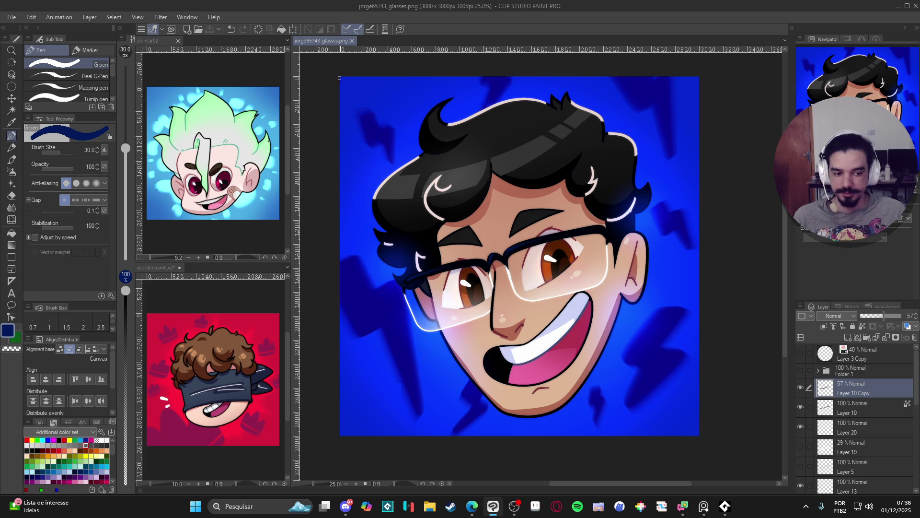
{"action": "key", "text": "alt+Tab"}
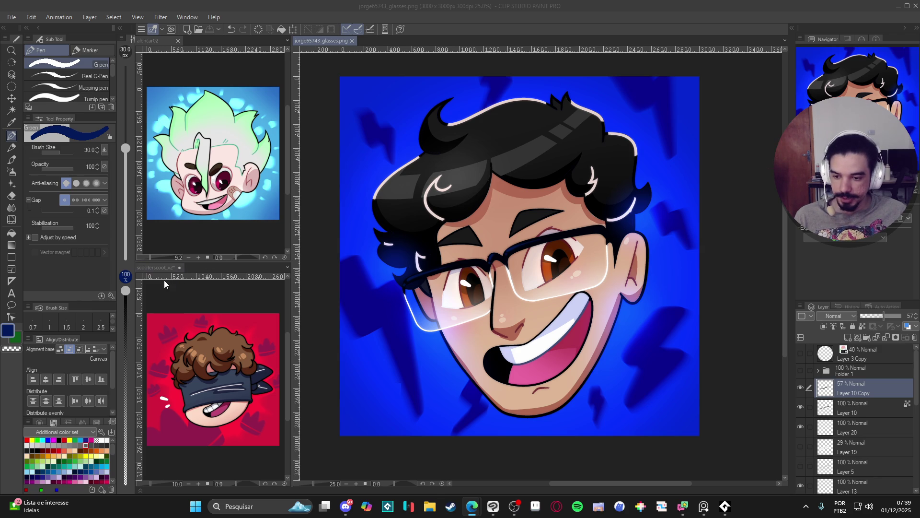
{"action": "left_click", "coordinate": [429, 506]}
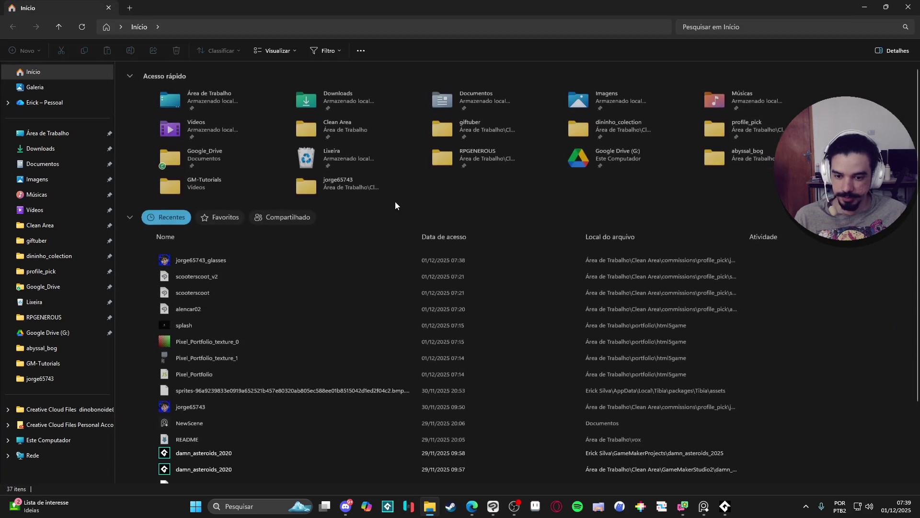
Step: Browse Clean Area > profile_pick > alencar01 in File Explorer and open the alencar01 artwork
{"action": "left_click", "coordinate": [53, 225]}
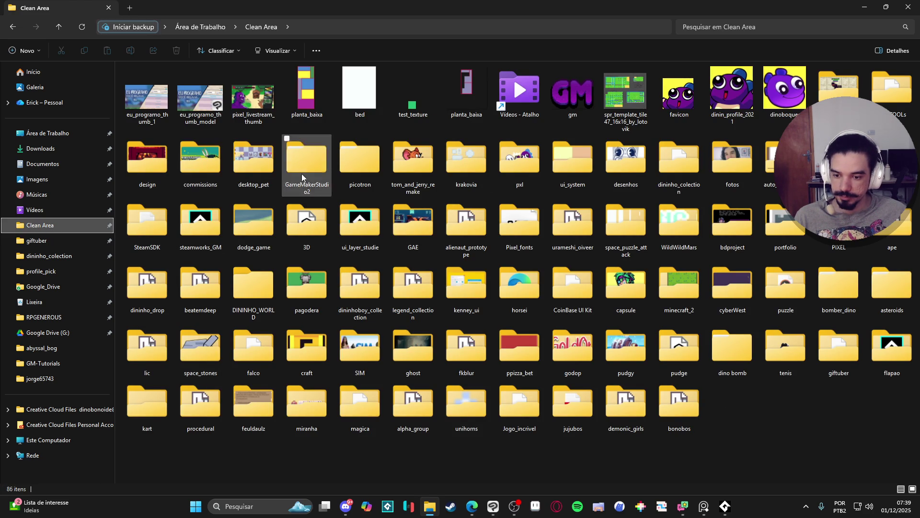
{"action": "double_click", "coordinate": [209, 172]}
{"action": "left_click", "coordinate": [13, 29]}
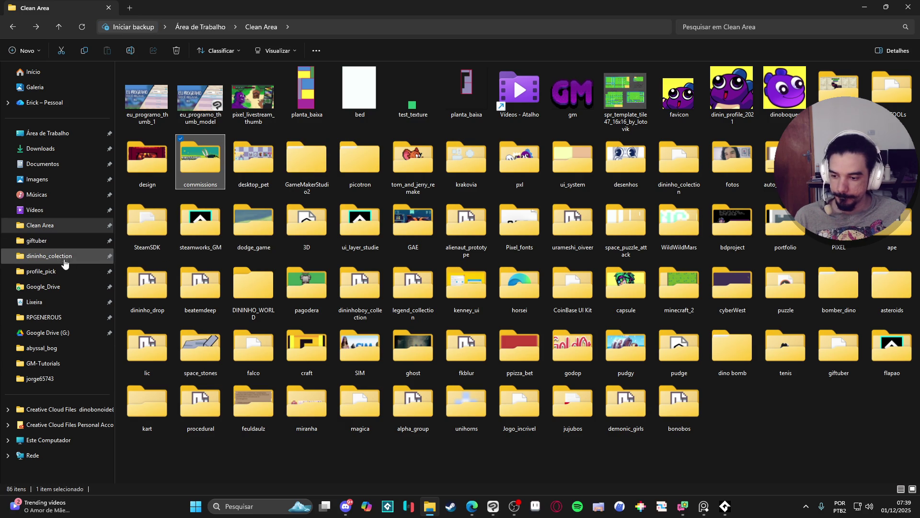
{"action": "left_click", "coordinate": [63, 271]}
{"action": "left_click", "coordinate": [386, 146]}
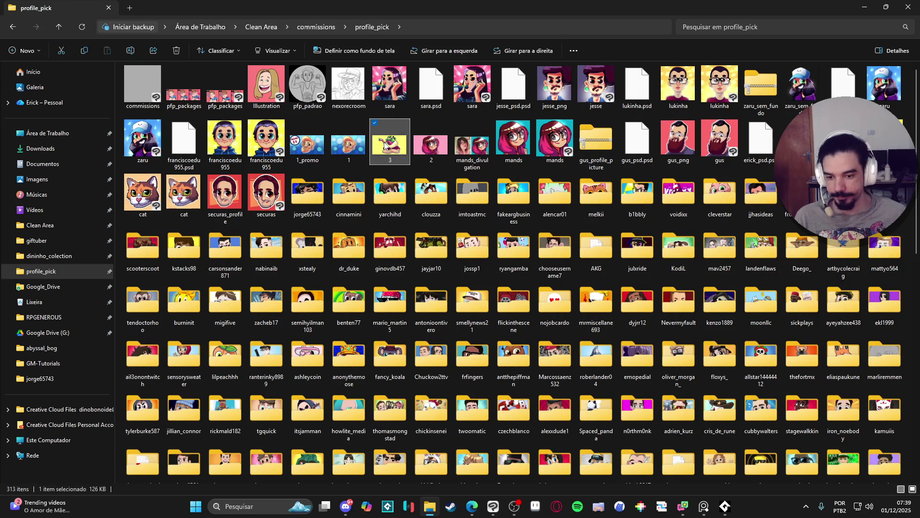
{"action": "type", "text": "a"}
{"action": "key", "text": "Return"}
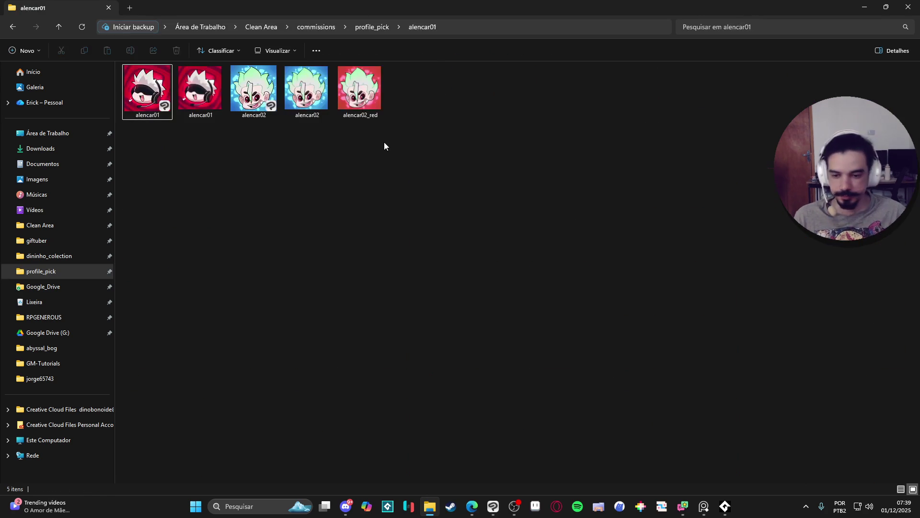
{"action": "double_click", "coordinate": [163, 79]}
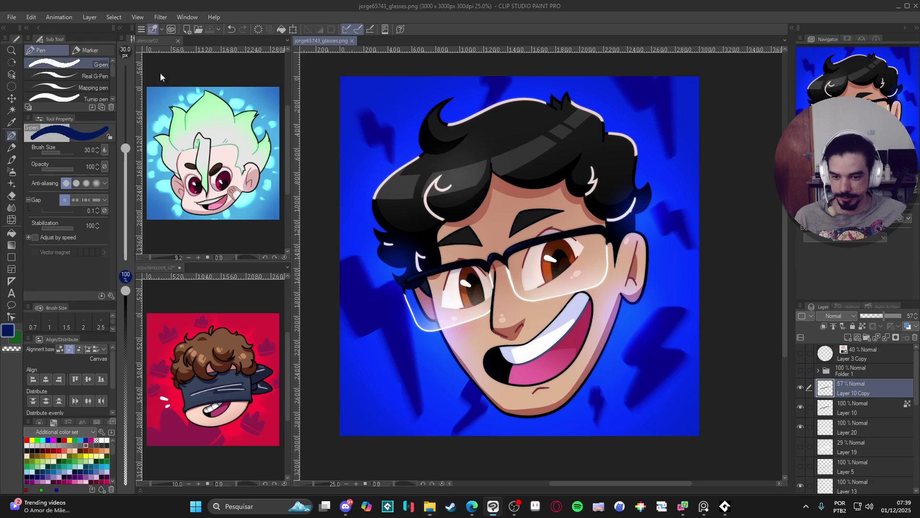
Step: Dock the alencar01 canvas in the lower pane, fit it to view, and return to the glasses portrait
{"action": "mouse_move", "coordinate": [367, 42]}
{"action": "left_mouse_down"}
{"action": "mouse_move", "coordinate": [171, 307]}
{"action": "mouse_move", "coordinate": [204, 271]}
{"action": "left_mouse_up"}
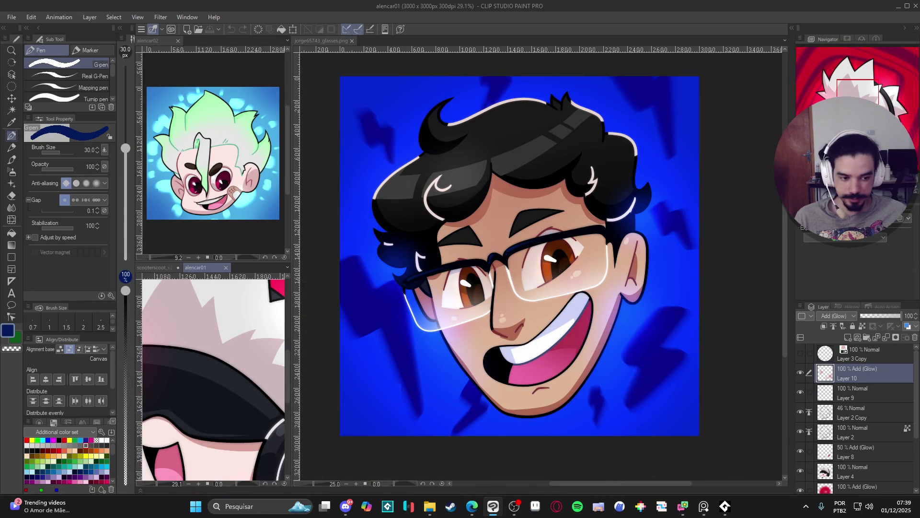
{"action": "key", "text": "ctrl+0"}
{"action": "left_click", "coordinate": [498, 243]}
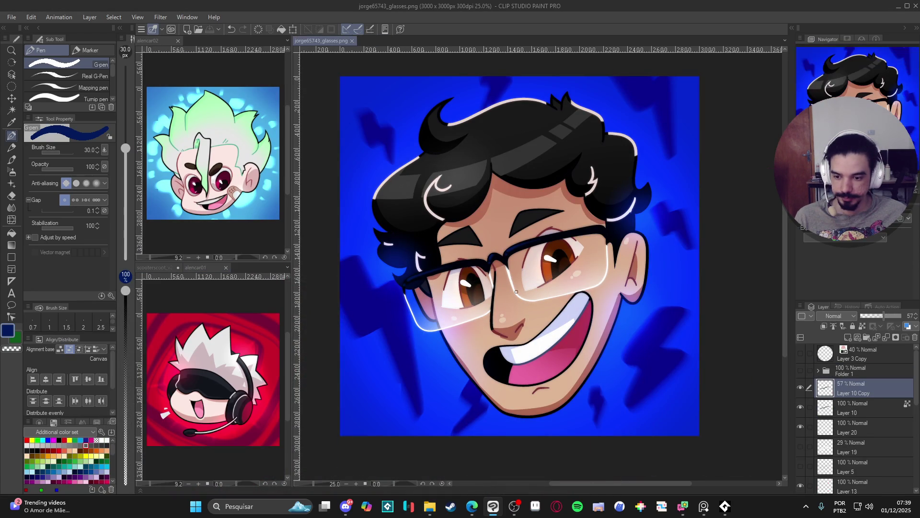
{"action": "scroll", "coordinate": [521, 286], "scroll_direction": "left", "scroll_amount": 1}
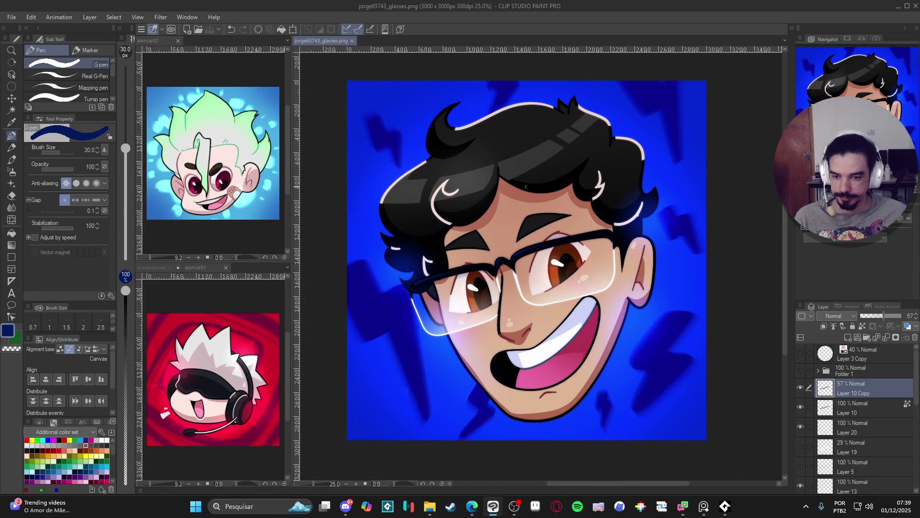
{"action": "scroll", "coordinate": [473, 187], "scroll_direction": "up", "scroll_amount": 1}
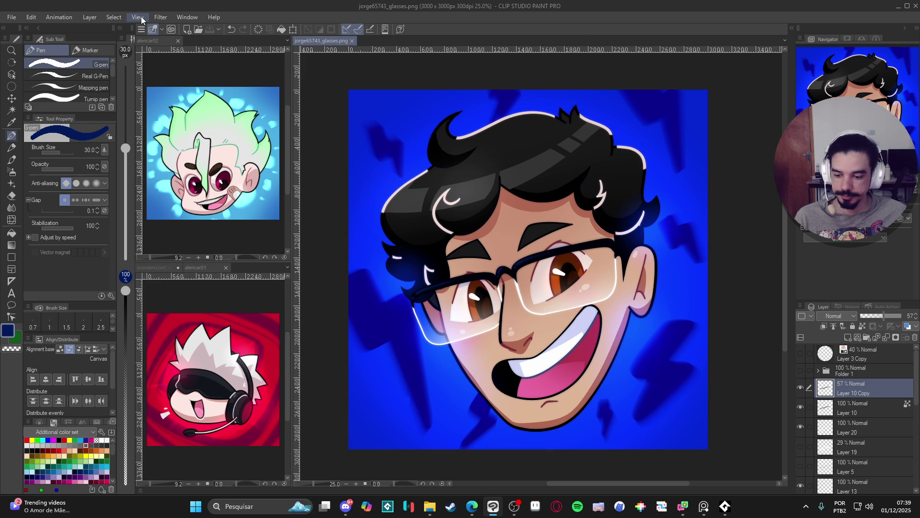
{"action": "left_click", "coordinate": [13, 17]}
Step: Create a blank 3000×3000 canvas and paste alencar02's grey circle Layer 3 Copy into it, visible
{"action": "left_click", "coordinate": [22, 30]}
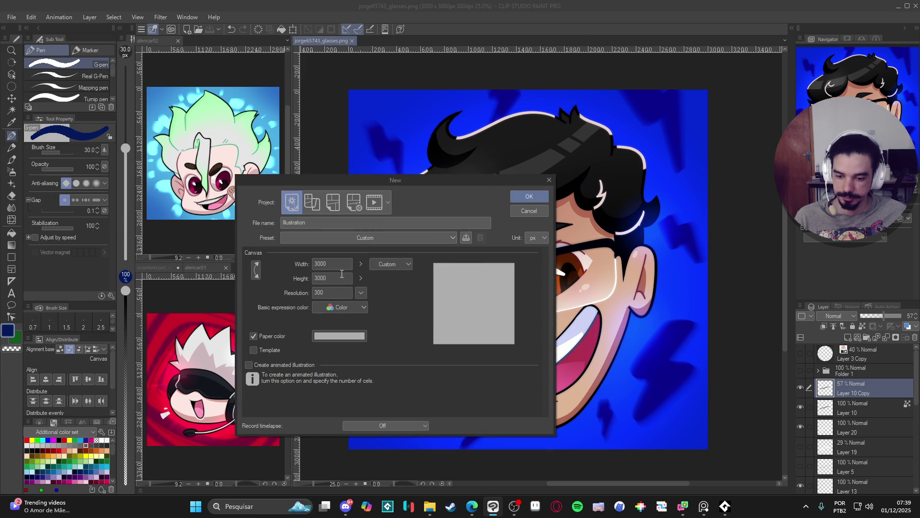
{"action": "left_click", "coordinate": [542, 198]}
{"action": "left_click", "coordinate": [274, 192]}
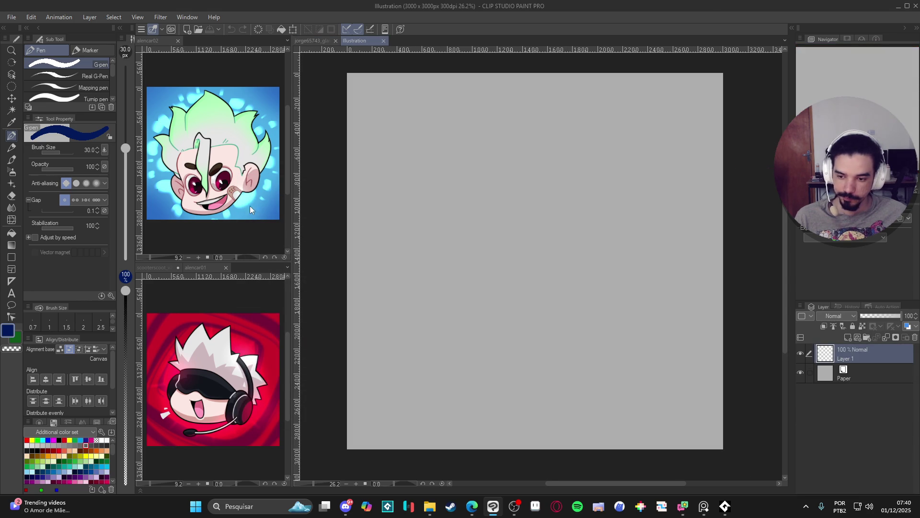
{"action": "left_click", "coordinate": [844, 355]}
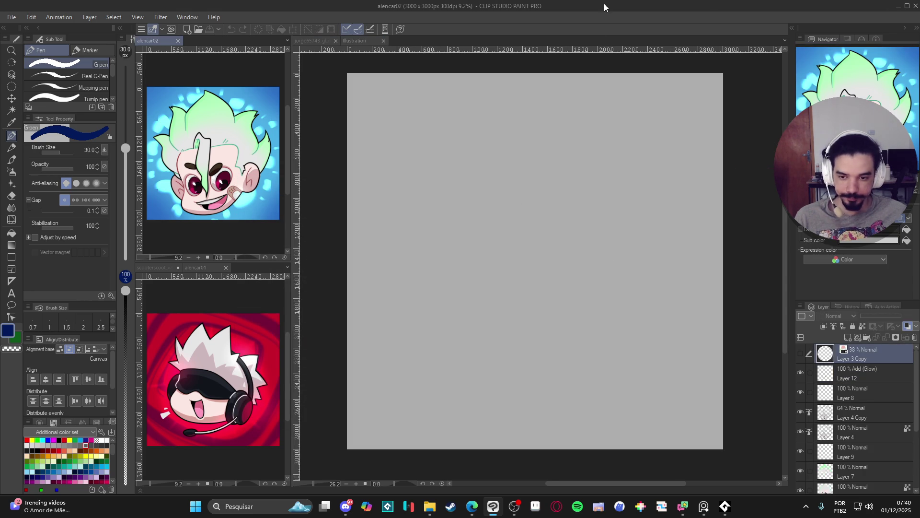
{"action": "left_click", "coordinate": [371, 40]}
{"action": "key", "text": "ctrl+v"}
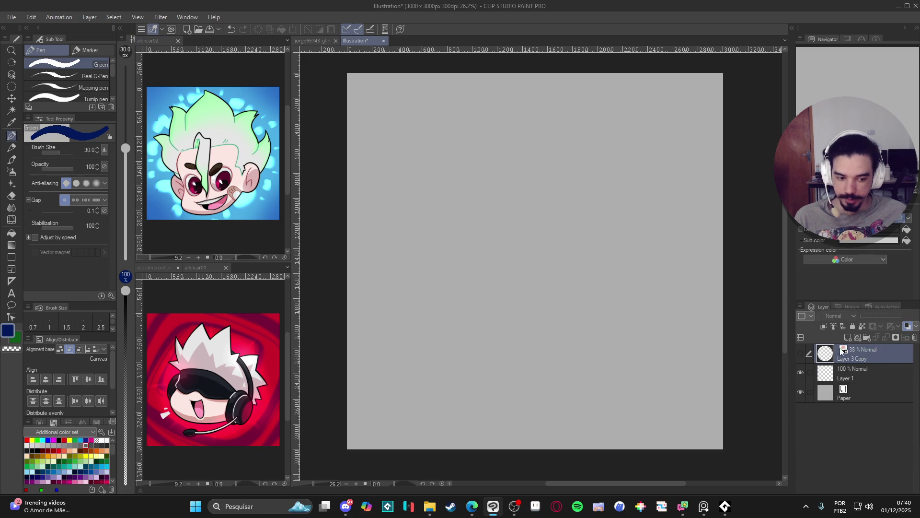
{"action": "left_click", "coordinate": [801, 353]}
Step: Lower the circle layer to 27% opacity, select Layer 1, and start saving in profile_pick
{"action": "left_click_drag", "start_coordinate": [876, 316], "coordinate": [872, 315]}
{"action": "left_click", "coordinate": [857, 379]}
{"action": "left_click_drag", "start_coordinate": [584, 174], "coordinate": [578, 174]}
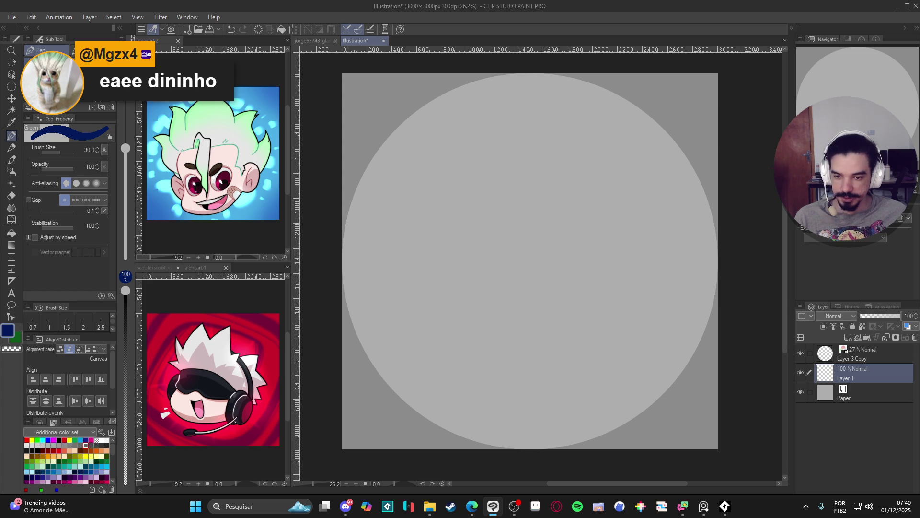
{"action": "left_click_drag", "start_coordinate": [526, 201], "coordinate": [528, 216]}
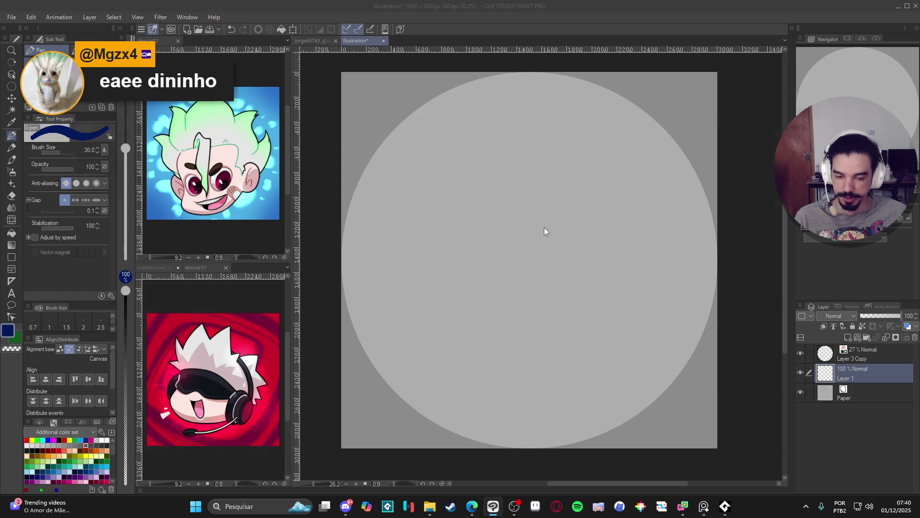
{"action": "key", "text": "ctrl+s"}
{"action": "left_click", "coordinate": [244, 29]}
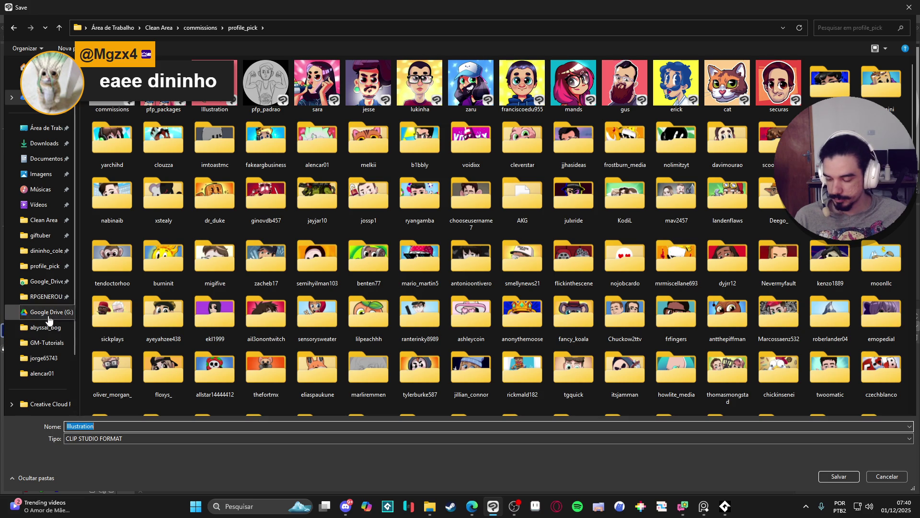
Step: Save the new canvas as alencar03 in the profile_pick > alencar01 folder
{"action": "left_click", "coordinate": [24, 273]}
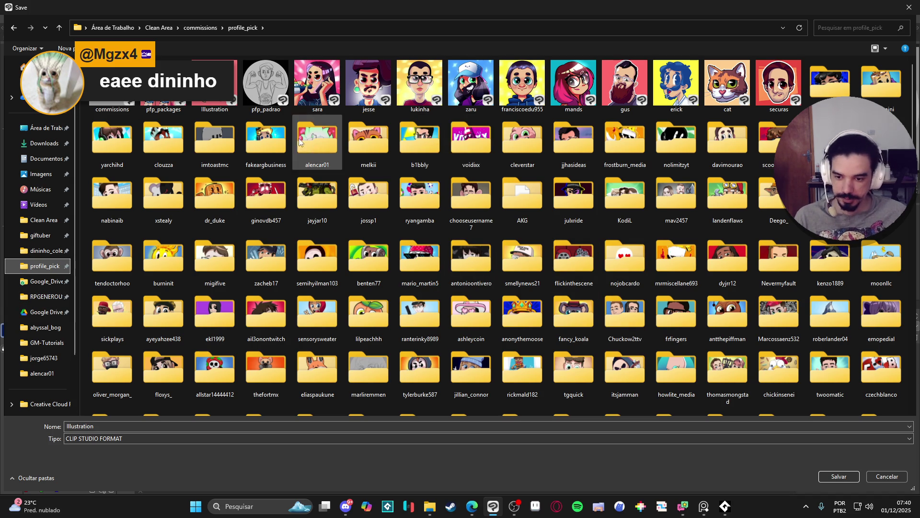
{"action": "double_click", "coordinate": [317, 141]}
{"action": "left_click", "coordinate": [164, 96]}
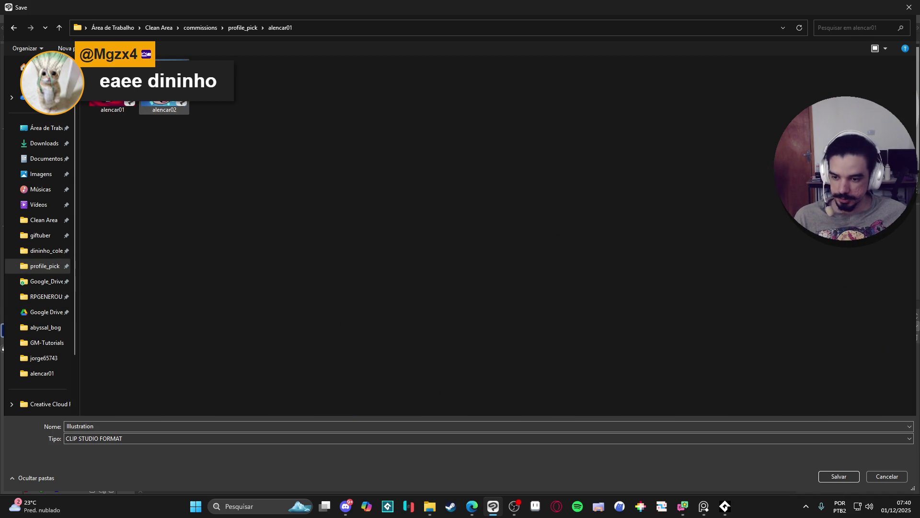
{"action": "double_click", "coordinate": [117, 425]}
{"action": "left_click", "coordinate": [129, 425]}
{"action": "key", "text": "BackSpace"}
{"action": "type", "text": "3"}
{"action": "key", "text": "Return"}
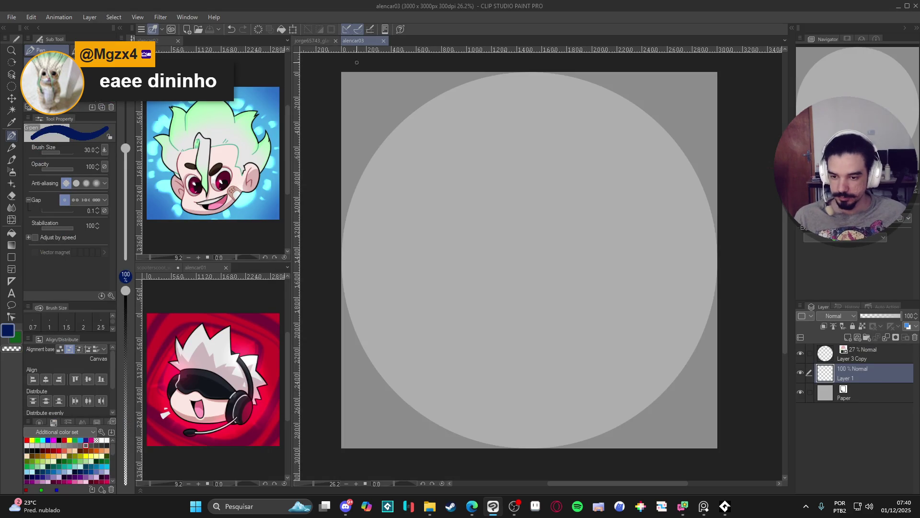
Step: Return to the alencar03 canvas, check the web browser, then bring Clip Studio Paint back
{"action": "left_click", "coordinate": [316, 42]}
{"action": "left_click", "coordinate": [370, 40]}
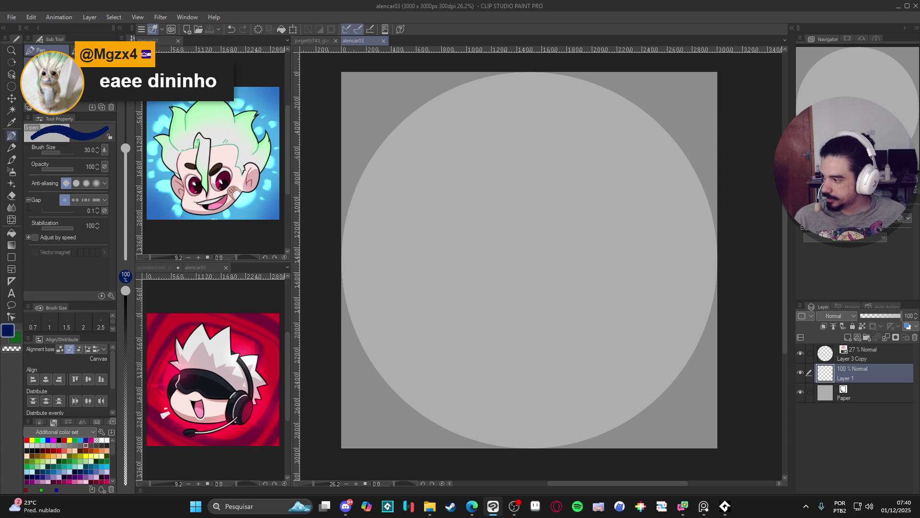
{"action": "key", "text": "alt+Tab"}
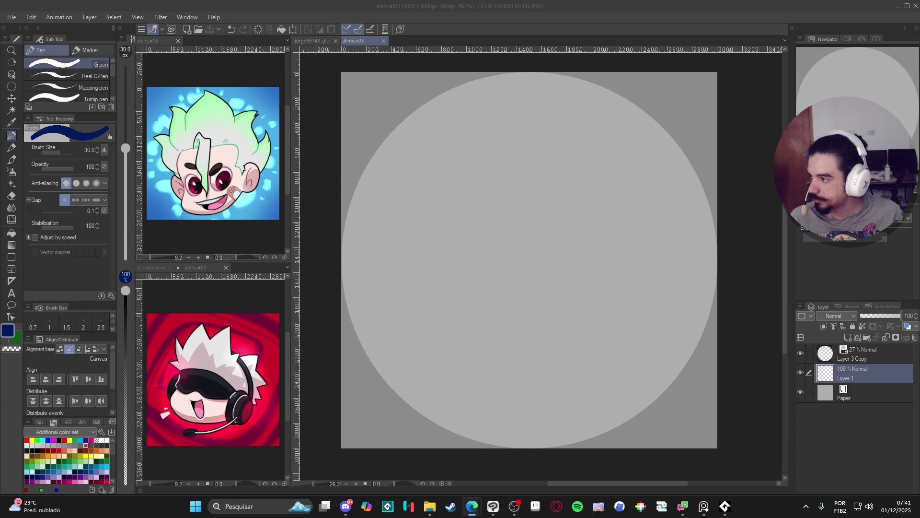
{"action": "left_click", "coordinate": [17, 26]}
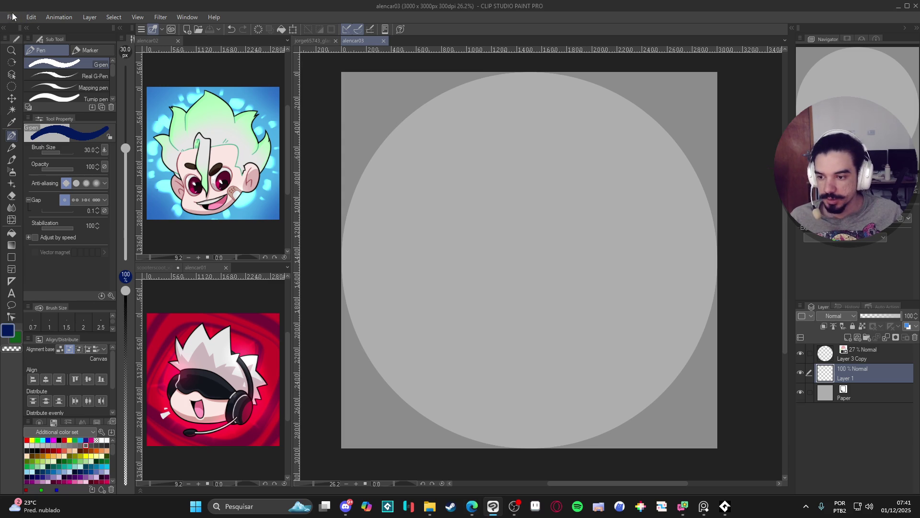
{"action": "left_click", "coordinate": [12, 17]}
{"action": "left_click", "coordinate": [52, 44]}
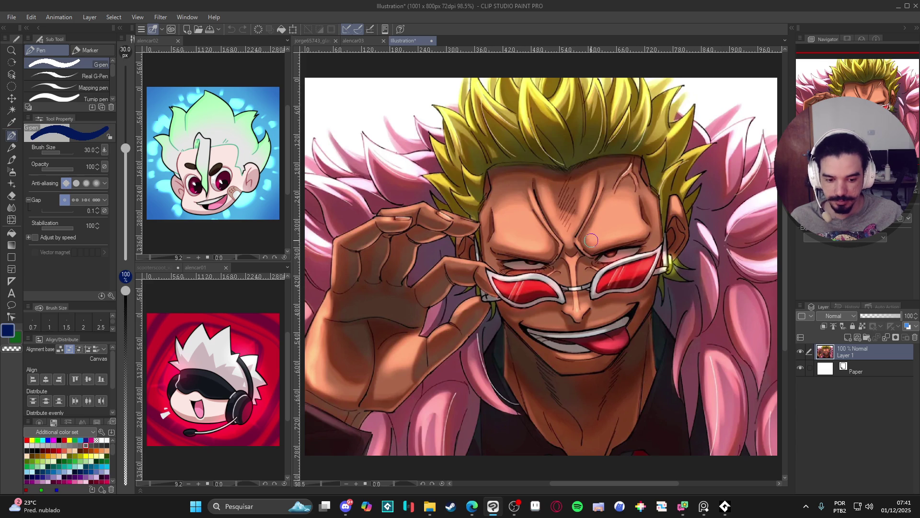
{"action": "scroll", "coordinate": [592, 241], "scroll_direction": "down", "scroll_amount": 1}
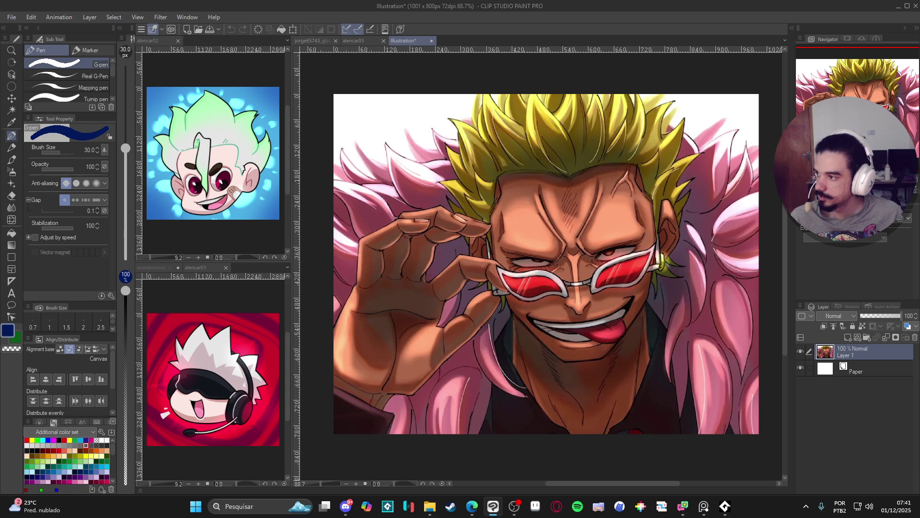
{"action": "key", "text": "alt+Tab"}
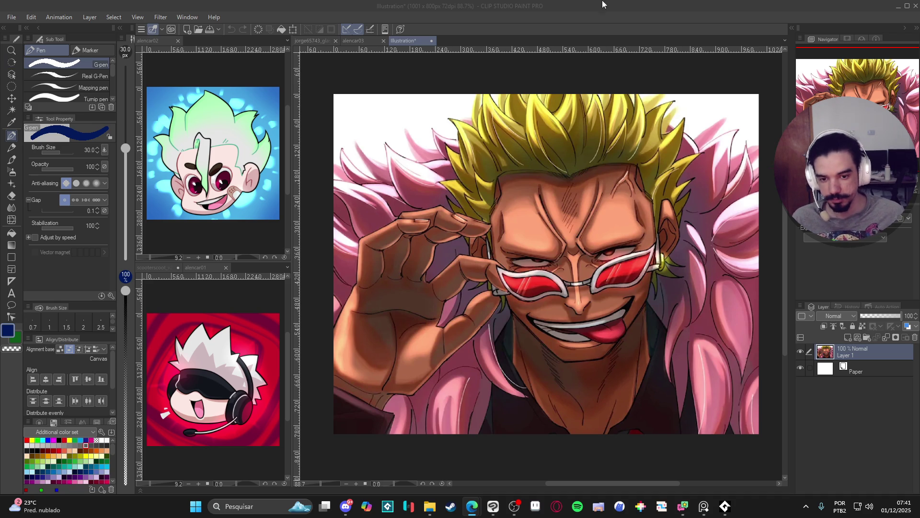
{"action": "key", "text": "alt+Tab"}
{"action": "left_click", "coordinate": [431, 40]}
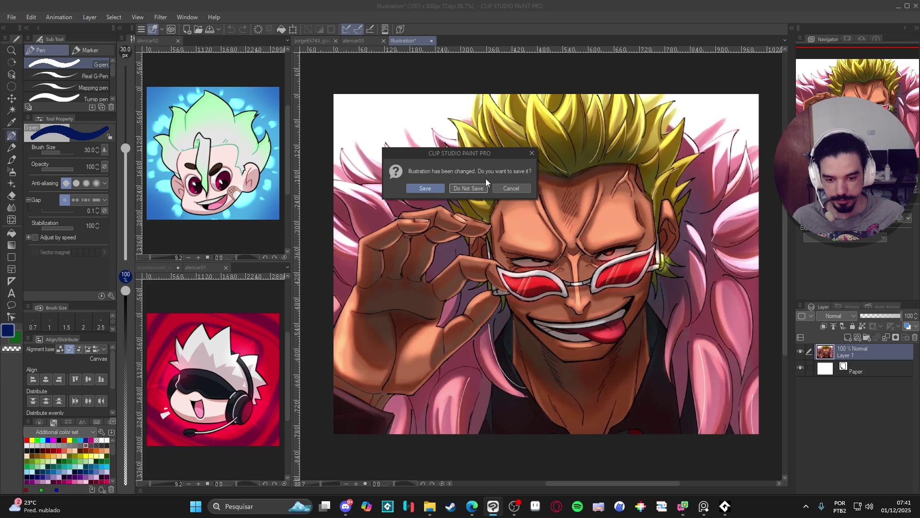
{"action": "left_click", "coordinate": [468, 188]}
{"action": "key", "text": "alt+Tab"}
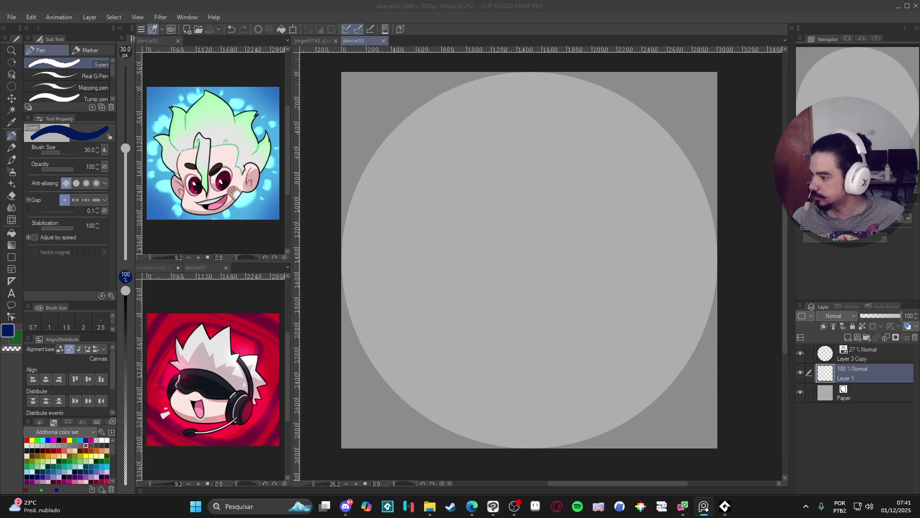
{"action": "key", "text": "alt+Tab"}
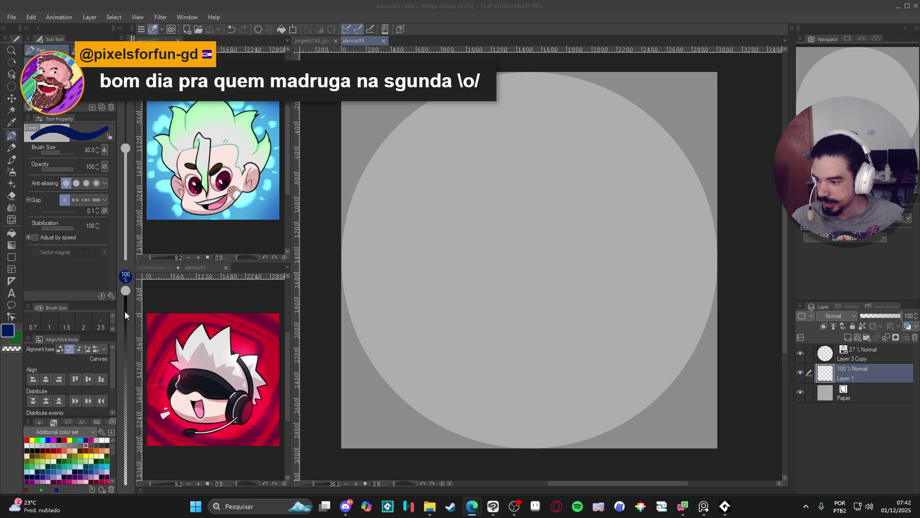
{"action": "left_click", "coordinate": [704, 506]}
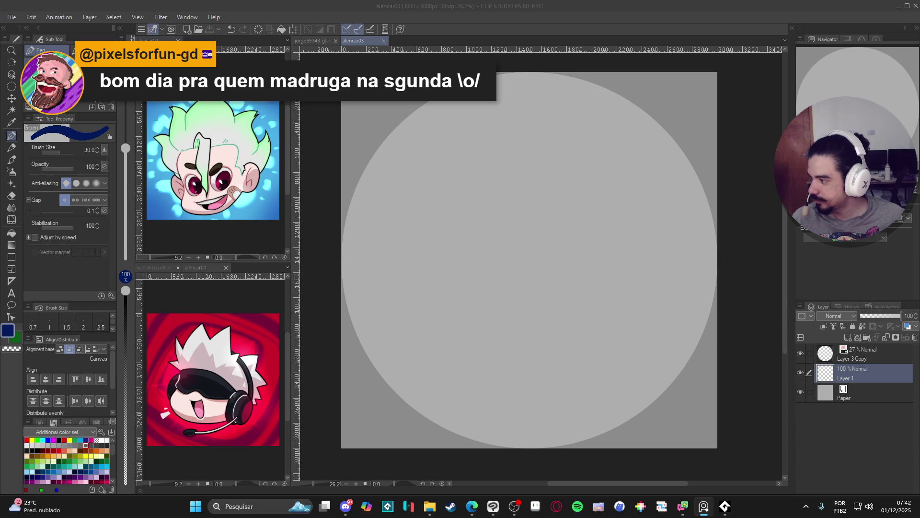
{"action": "key", "text": "alt+Tab"}
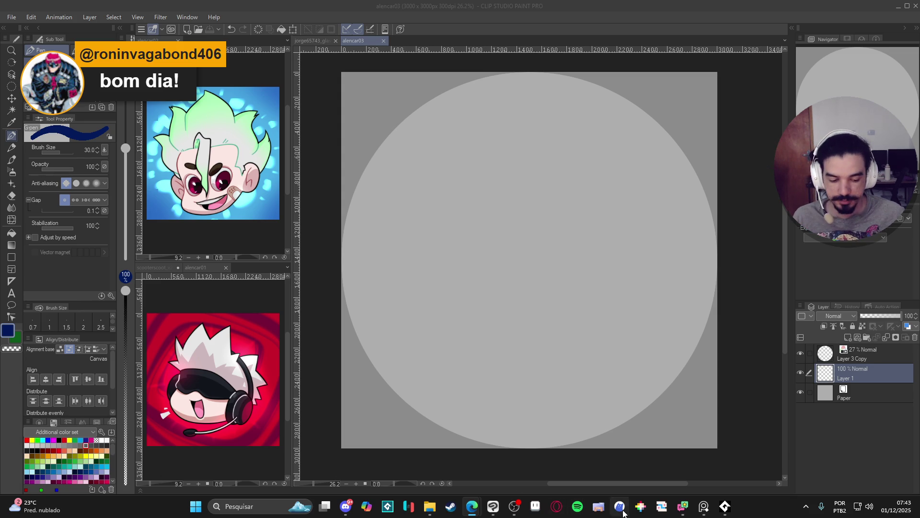
{"action": "left_click", "coordinate": [704, 506]}
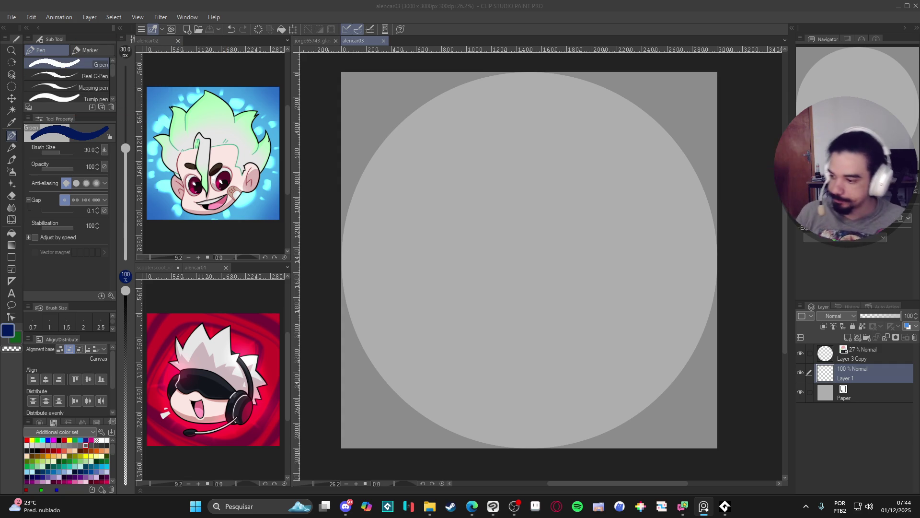
{"action": "left_click", "coordinate": [702, 338]}
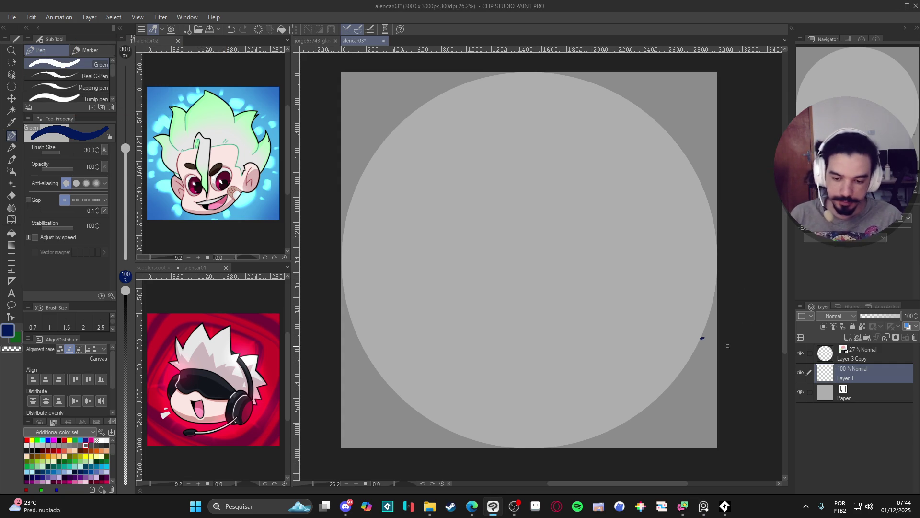
Step: Undo the stray blue mark, switch to the Pencil, and pick a light grey sketch colour
{"action": "key", "text": "ctrl+z"}
{"action": "key", "text": "p"}
{"action": "left_click", "coordinate": [27, 451]}
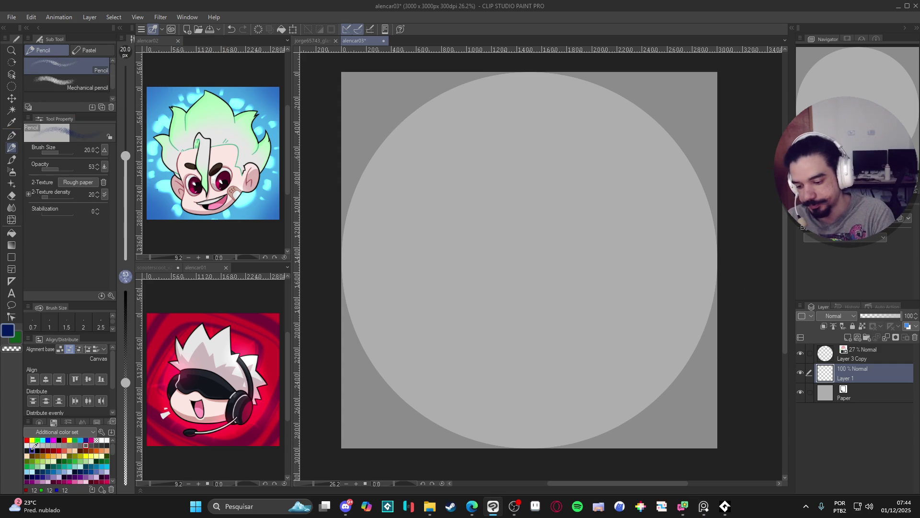
{"action": "left_click", "coordinate": [32, 446]}
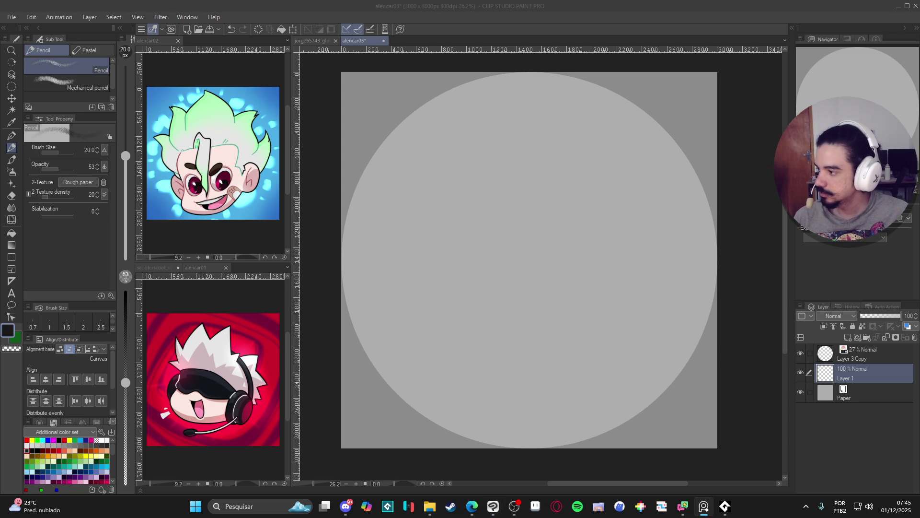
{"action": "left_click", "coordinate": [577, 275]}
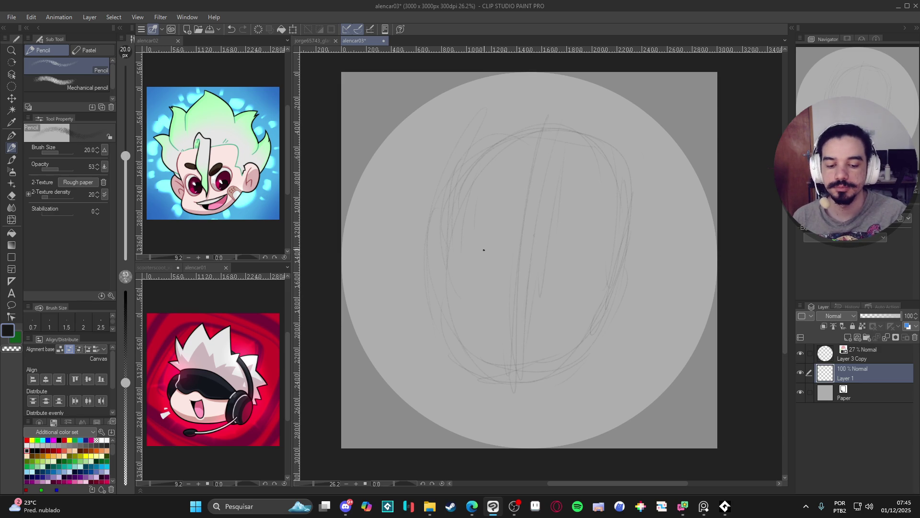
Step: Replace the long stroke with a horizontal face guide that curves down on the right
{"action": "key", "text": "ctrl+z"}
{"action": "left_click_drag", "start_coordinate": [442, 243], "coordinate": [431, 230]}
{"action": "left_click_drag", "start_coordinate": [610, 234], "coordinate": [642, 266]}
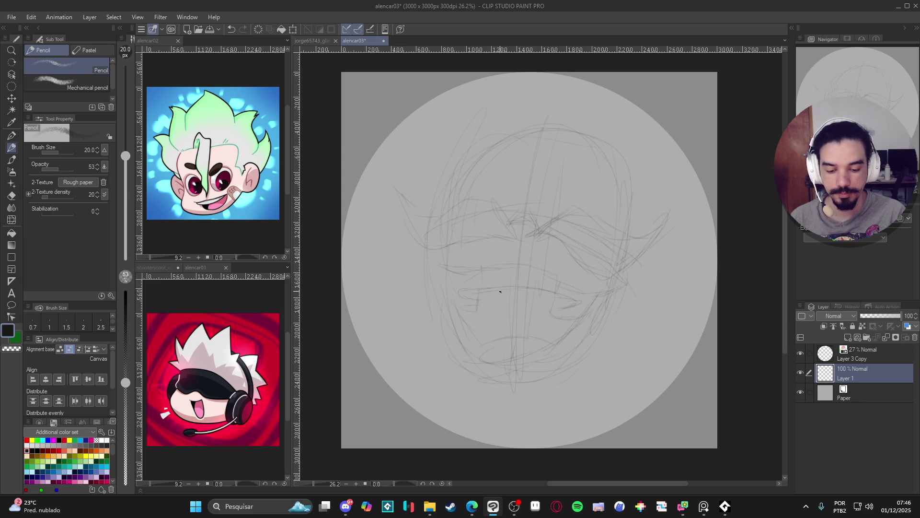
Step: Undo the last stroke, add a new pencil mark, and pan around the head sketch
{"action": "key", "text": "ctrl+z"}
{"action": "left_click", "coordinate": [522, 312]}
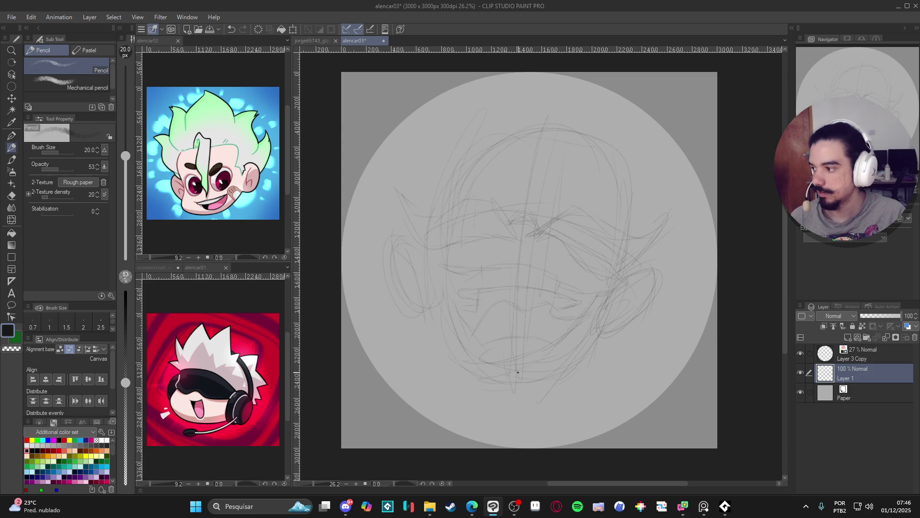
{"action": "left_click_drag", "start_coordinate": [516, 397], "coordinate": [538, 378]}
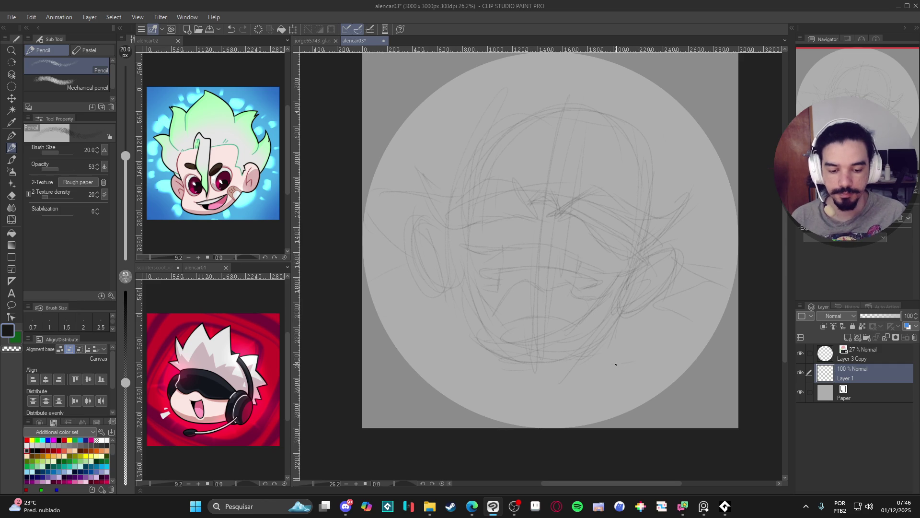
{"action": "left_click_drag", "start_coordinate": [523, 252], "coordinate": [534, 295]}
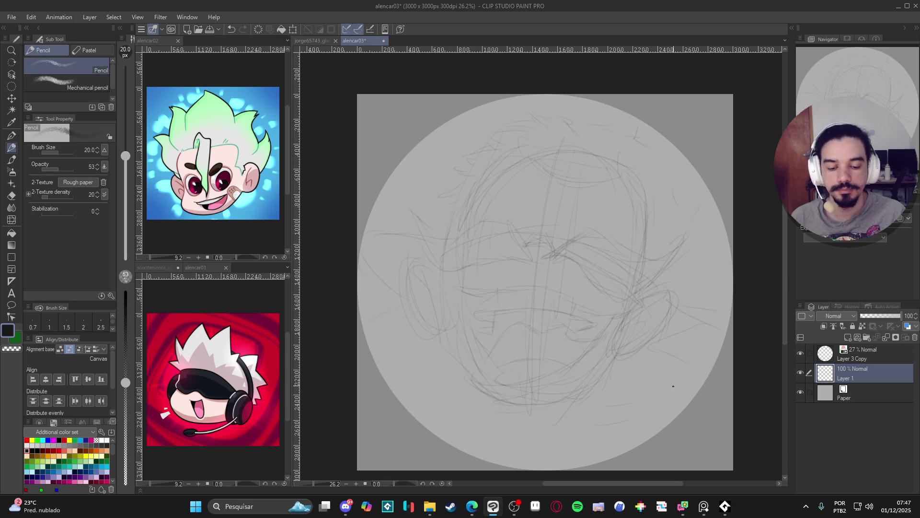
Step: Transform the whole sketch layer down about 40 px, then return to the canvas
{"action": "key", "text": "ctrl+t"}
{"action": "left_click_drag", "start_coordinate": [676, 398], "coordinate": [679, 413]}
{"action": "key", "text": "Return"}
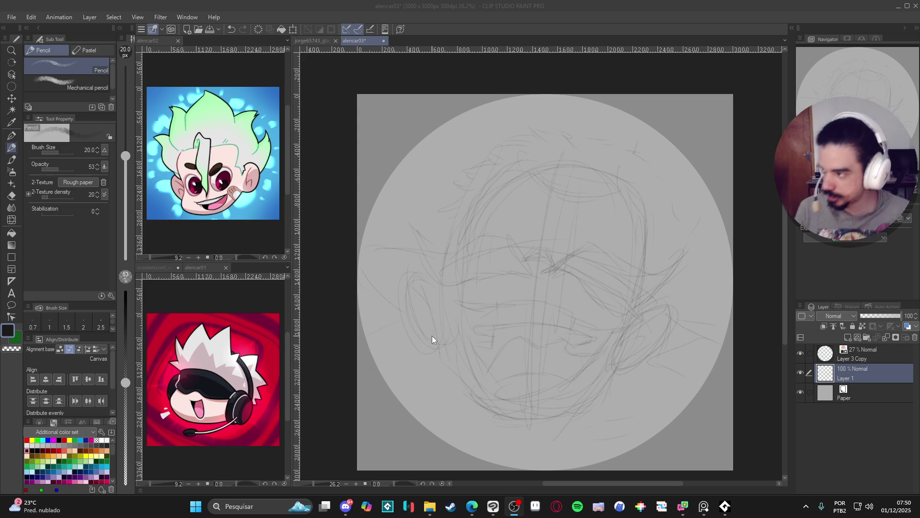
{"action": "key", "text": "alt+Tab"}
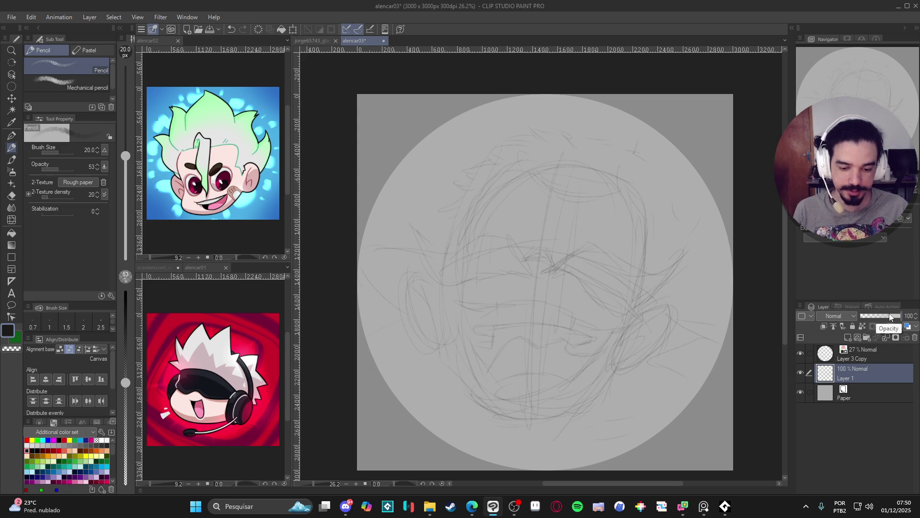
Step: Fade Layer 1 to 87%, add a new layer, and draw the eye mask's dark top curve and left side
{"action": "left_click_drag", "start_coordinate": [894, 316], "coordinate": [890, 316]}
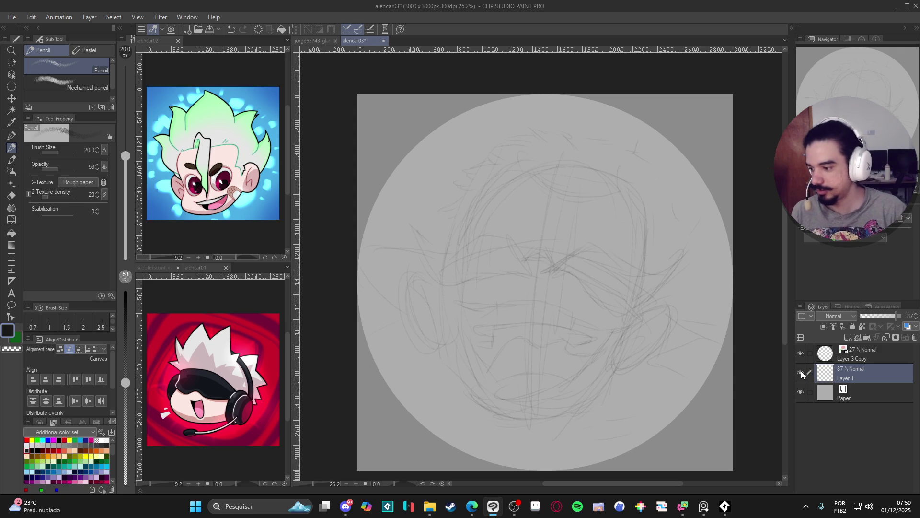
{"action": "key", "text": "ctrl+shift+n"}
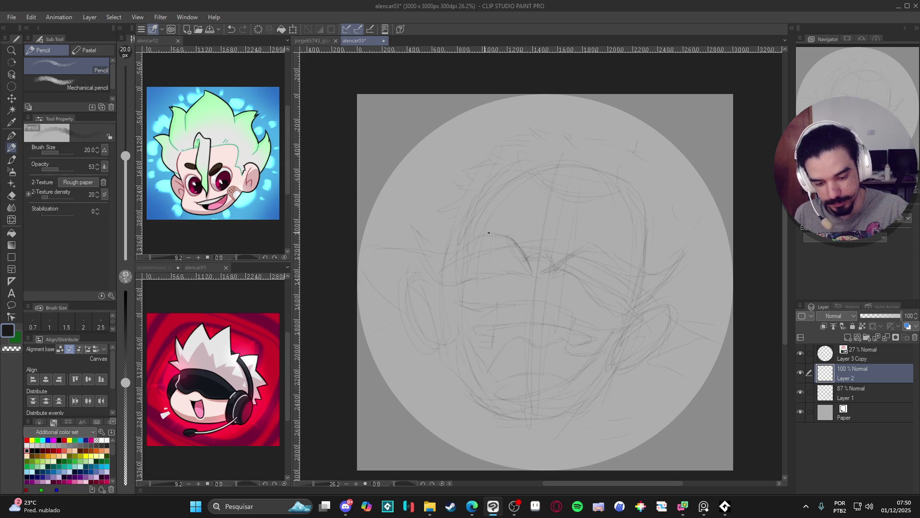
{"action": "left_click_drag", "start_coordinate": [489, 233], "coordinate": [457, 243]}
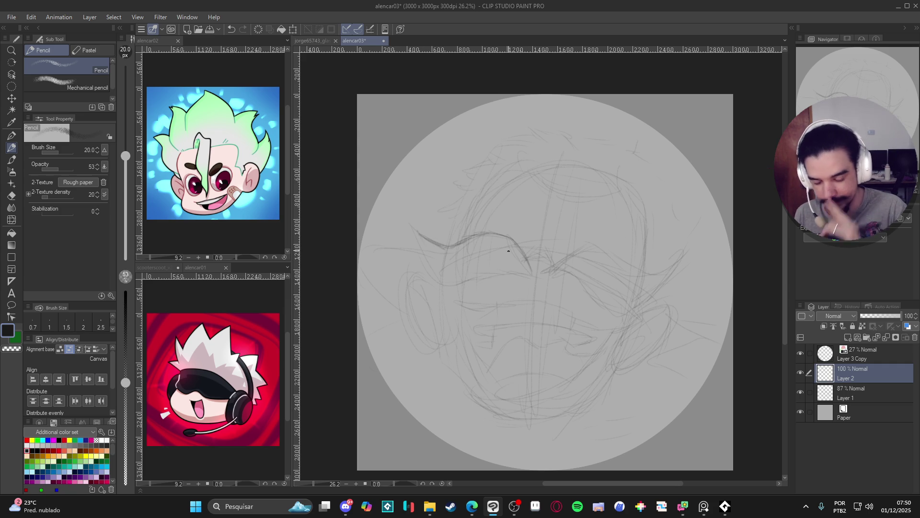
{"action": "key", "text": "Up"}
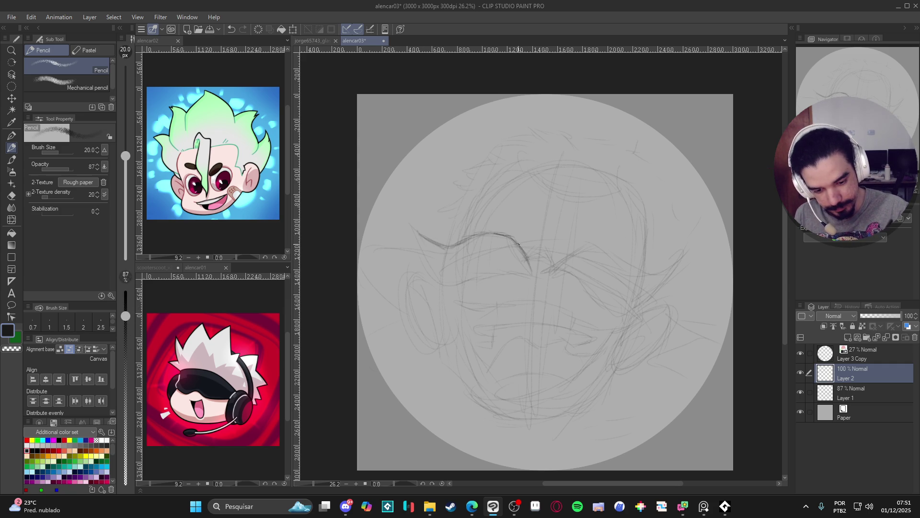
{"action": "mouse_move", "coordinate": [511, 236]}
{"action": "left_mouse_down"}
{"action": "mouse_move", "coordinate": [442, 245]}
{"action": "mouse_move", "coordinate": [415, 230]}
{"action": "left_mouse_up"}
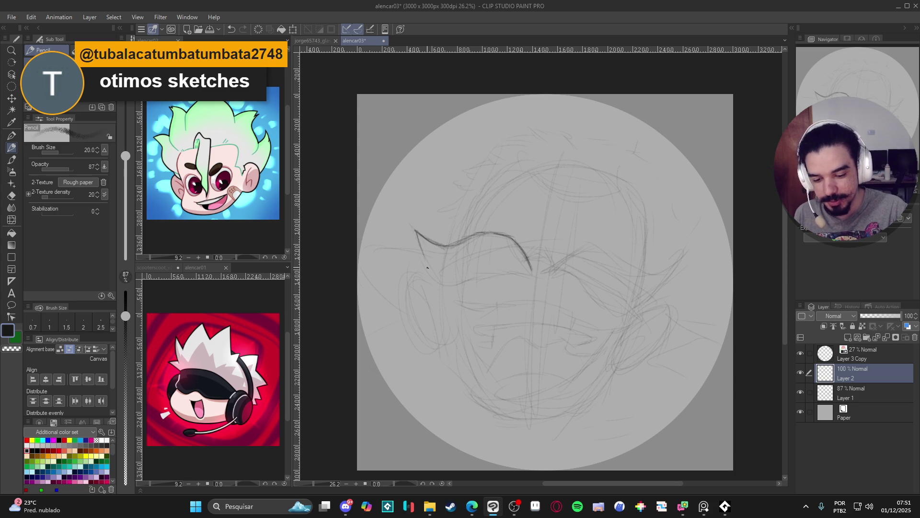
{"action": "left_click_drag", "start_coordinate": [415, 231], "coordinate": [438, 283]}
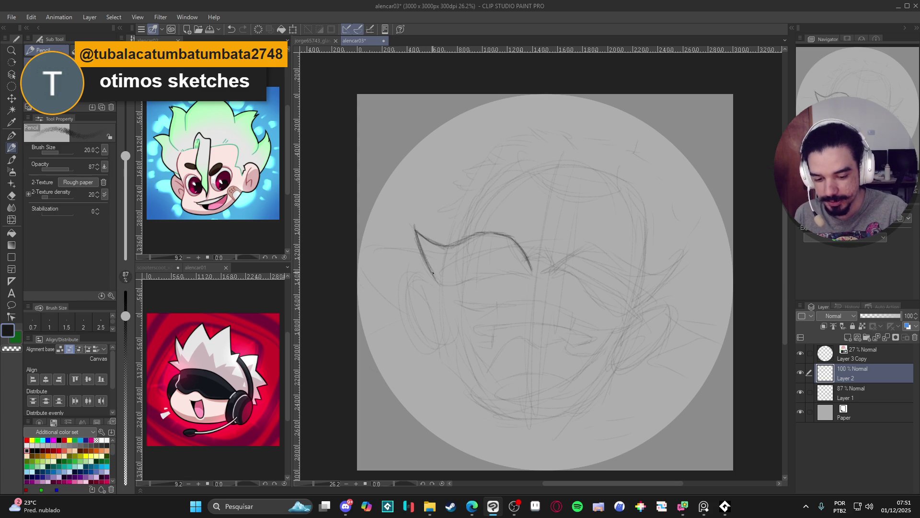
Step: Darken the left eye mask's bottom edge and the middle of its top edge with pencil strokes
{"action": "left_click_drag", "start_coordinate": [531, 270], "coordinate": [437, 284]}
{"action": "mouse_move", "coordinate": [532, 277]}
{"action": "left_mouse_down"}
{"action": "mouse_move", "coordinate": [489, 271]}
{"action": "mouse_move", "coordinate": [473, 281]}
{"action": "mouse_move", "coordinate": [526, 279]}
{"action": "left_mouse_up"}
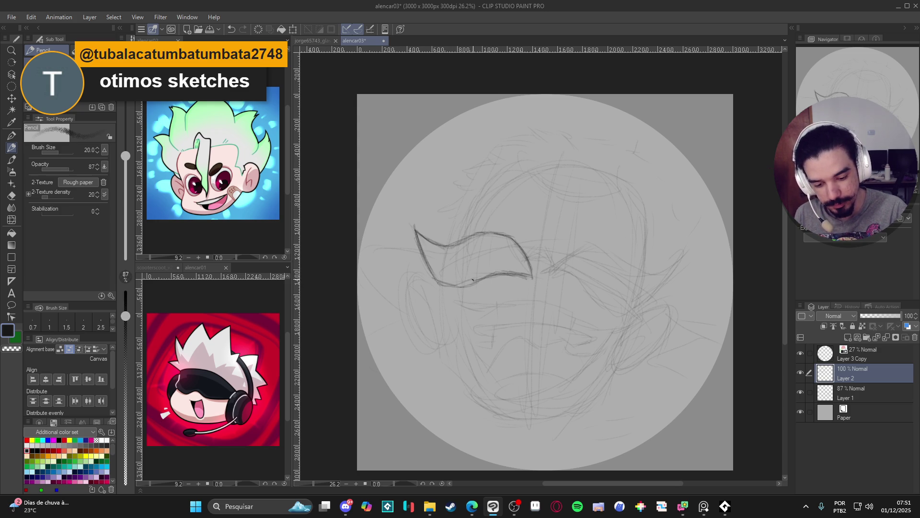
{"action": "left_click_drag", "start_coordinate": [453, 285], "coordinate": [430, 274]}
{"action": "left_click_drag", "start_coordinate": [503, 277], "coordinate": [532, 281]}
{"action": "left_click_drag", "start_coordinate": [508, 234], "coordinate": [475, 233]}
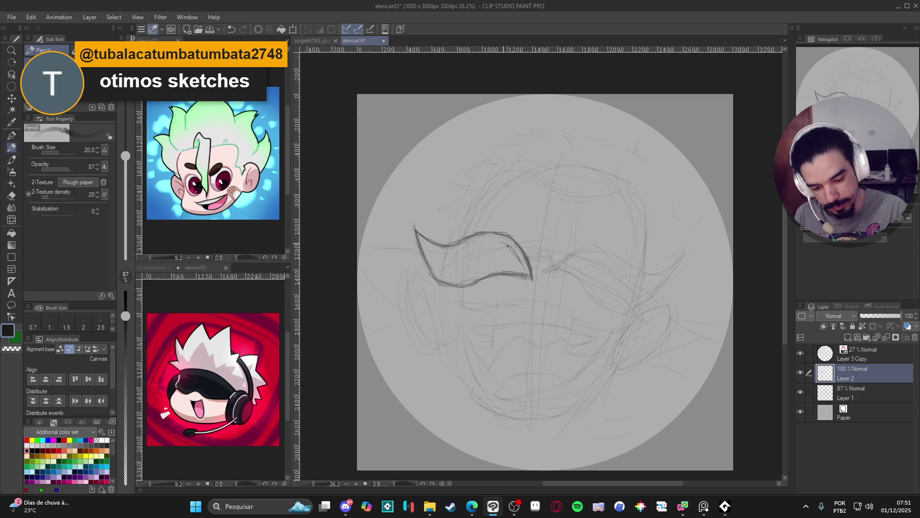
Step: Retrace the inner edges of the left eye shape, then duplicate Layer 2
{"action": "left_click_drag", "start_coordinate": [500, 243], "coordinate": [440, 257]}
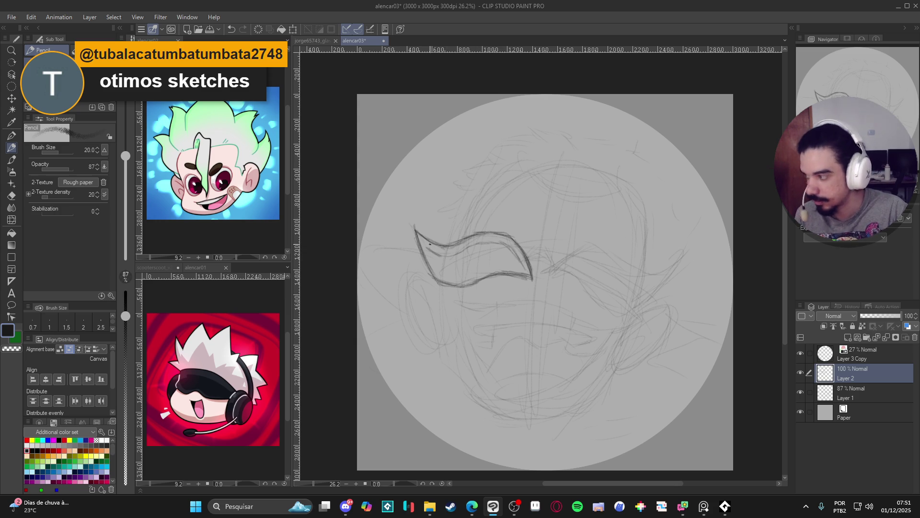
{"action": "left_click_drag", "start_coordinate": [434, 261], "coordinate": [448, 274]}
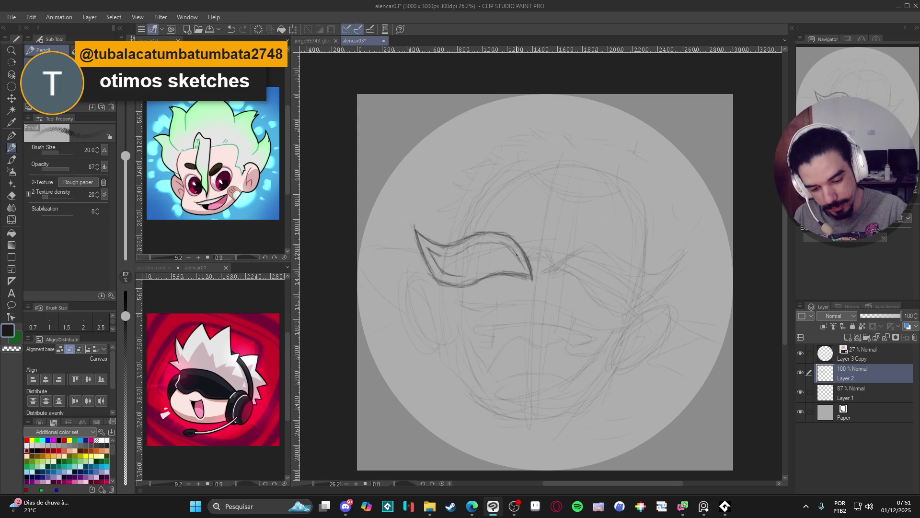
{"action": "left_click_drag", "start_coordinate": [512, 266], "coordinate": [440, 270]}
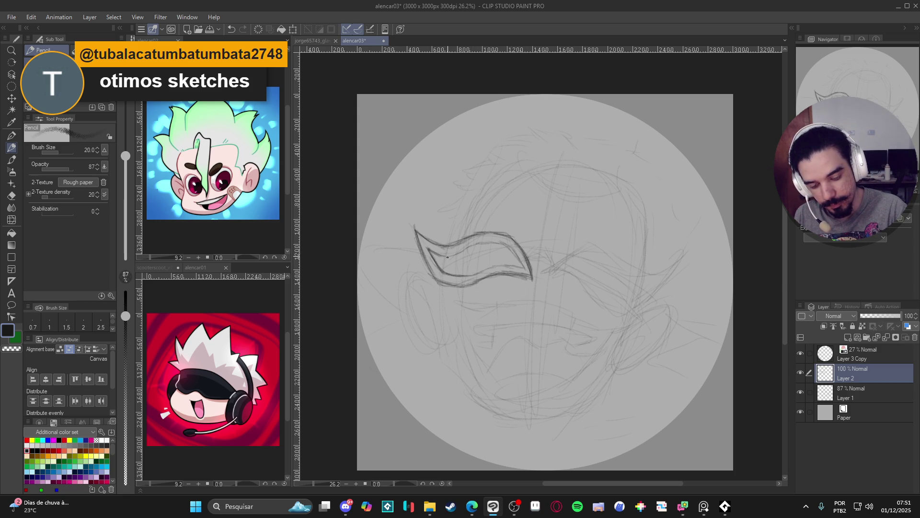
{"action": "left_click_drag", "start_coordinate": [512, 249], "coordinate": [523, 263]}
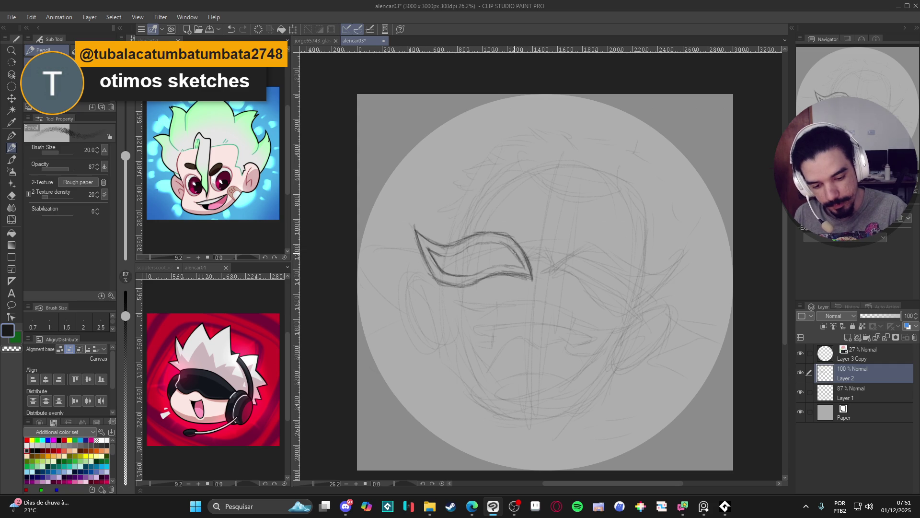
{"action": "mouse_move", "coordinate": [478, 240]}
{"action": "left_mouse_down"}
{"action": "mouse_move", "coordinate": [504, 245]}
{"action": "mouse_move", "coordinate": [441, 255]}
{"action": "mouse_move", "coordinate": [524, 267]}
{"action": "mouse_move", "coordinate": [472, 273]}
{"action": "left_mouse_up"}
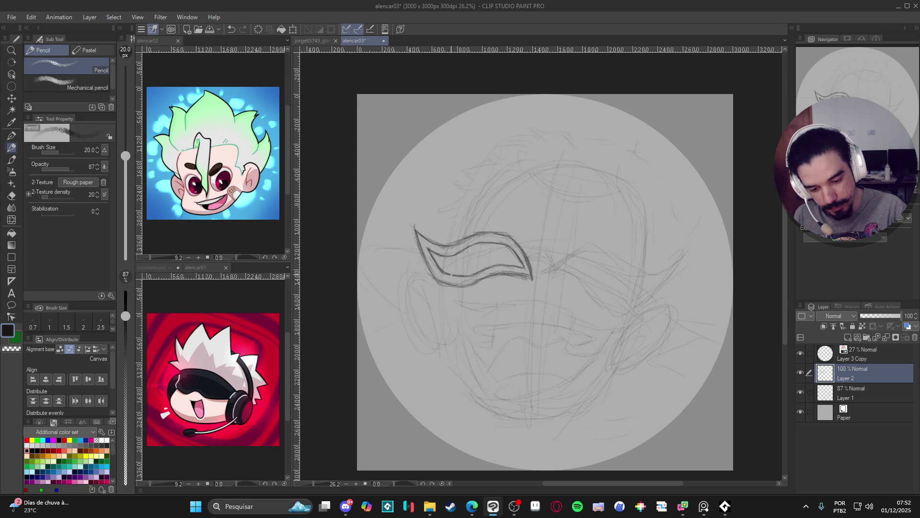
{"action": "left_click_drag", "start_coordinate": [500, 274], "coordinate": [480, 277]}
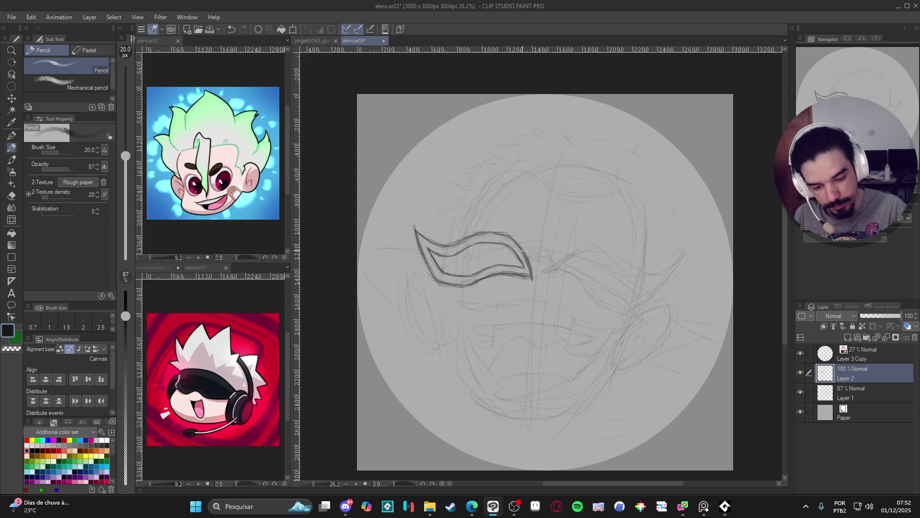
{"action": "left_click_drag", "start_coordinate": [505, 237], "coordinate": [451, 244]}
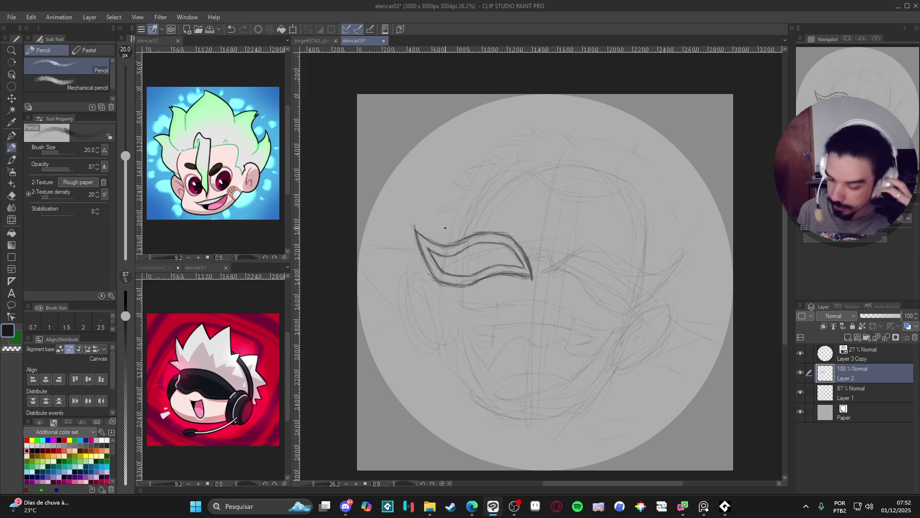
{"action": "key", "text": "ctrl+j"}
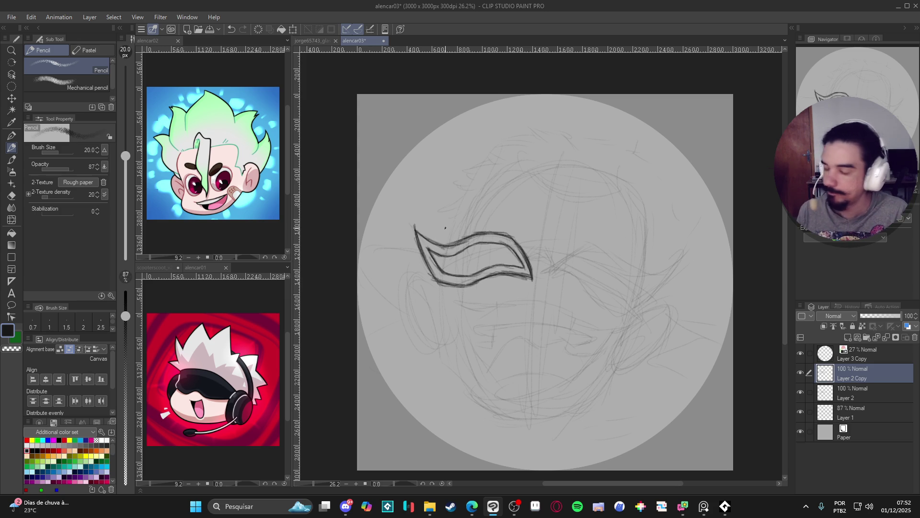
Step: Mirror the Layer 2 Copy eye shape horizontally and move it into the right eye position, tilted to match
{"action": "key", "text": "ctrl+t"}
{"action": "left_click", "coordinate": [57, 149]}
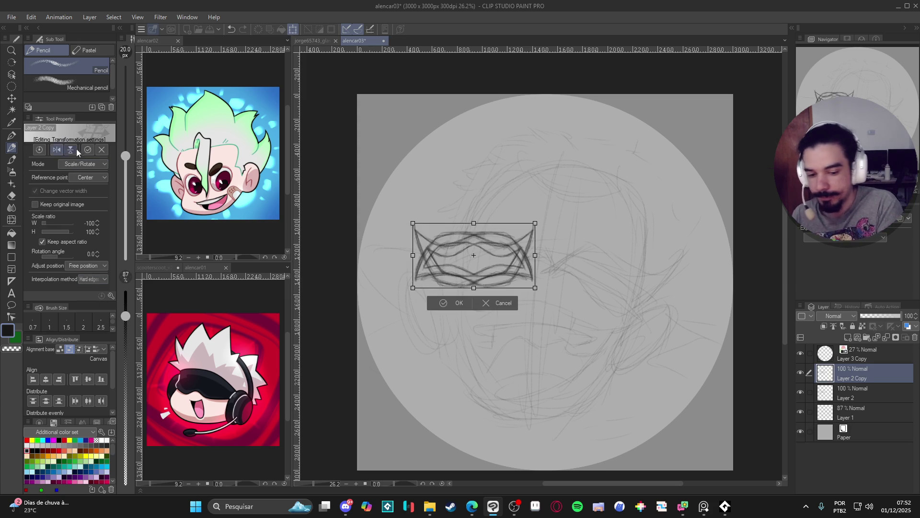
{"action": "left_click_drag", "start_coordinate": [486, 268], "coordinate": [615, 271]}
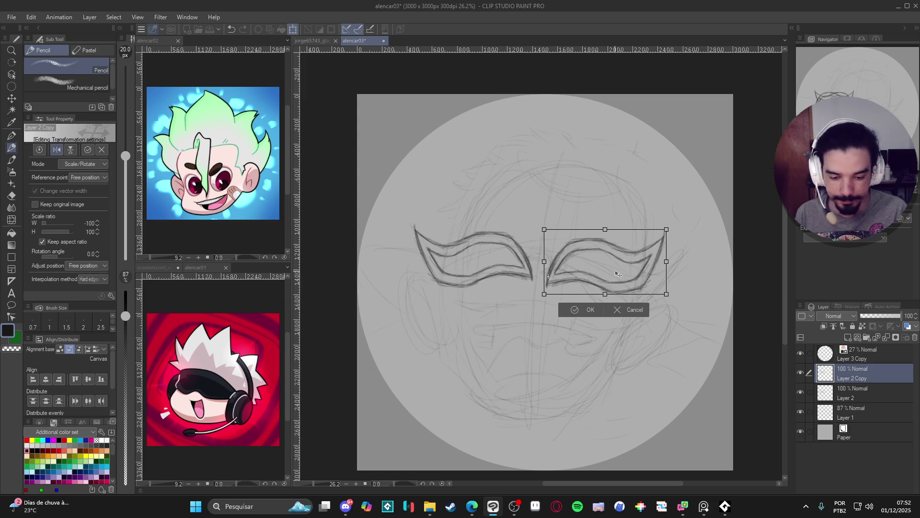
{"action": "left_click_drag", "start_coordinate": [678, 233], "coordinate": [682, 255]}
{"action": "key", "text": "Down"}
{"action": "key", "text": "Down"}
{"action": "key", "text": "Down"}
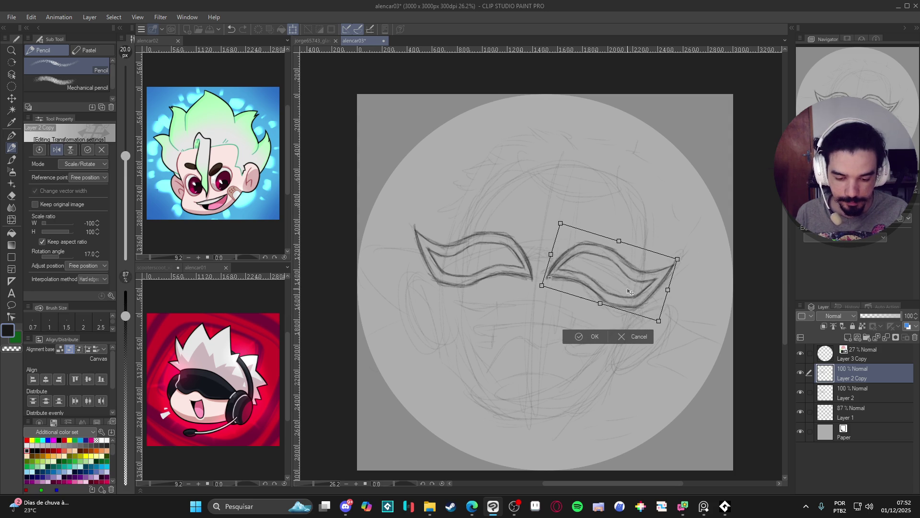
{"action": "left_click_drag", "start_coordinate": [704, 274], "coordinate": [708, 252]}
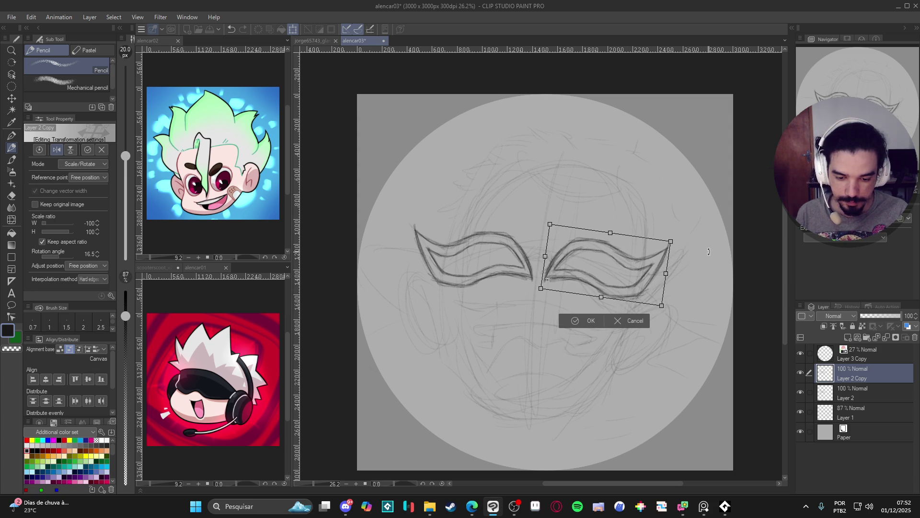
{"action": "left_click_drag", "start_coordinate": [634, 289], "coordinate": [636, 292]}
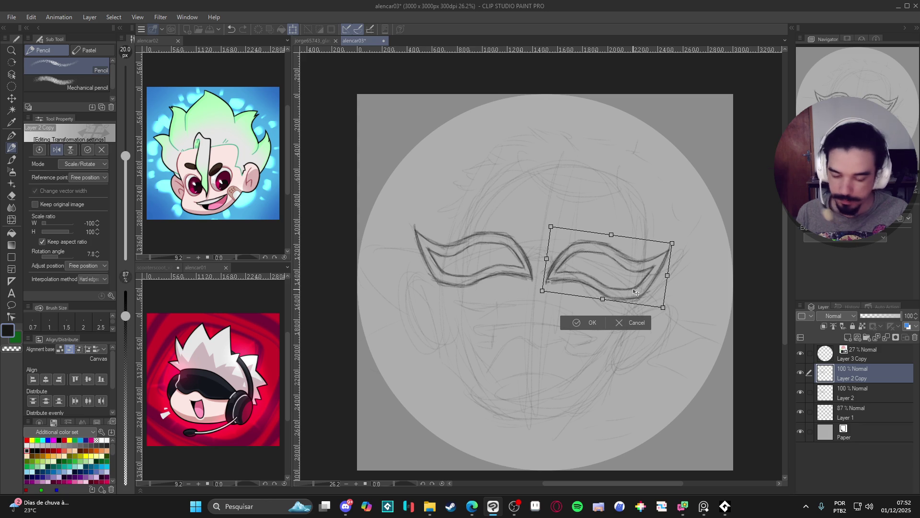
{"action": "key", "text": "Return"}
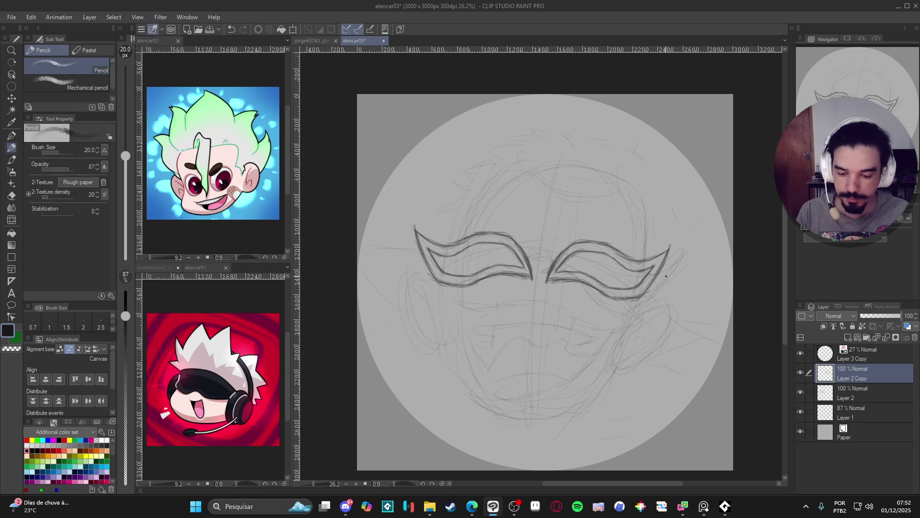
Step: Draw a stroke extending the right eye outline downward, then undo it
{"action": "key", "text": "p"}
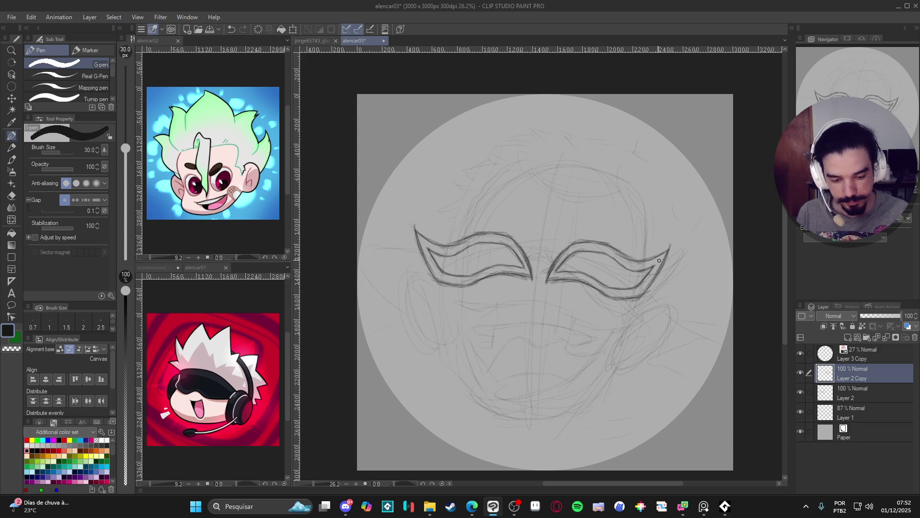
{"action": "key", "text": "p"}
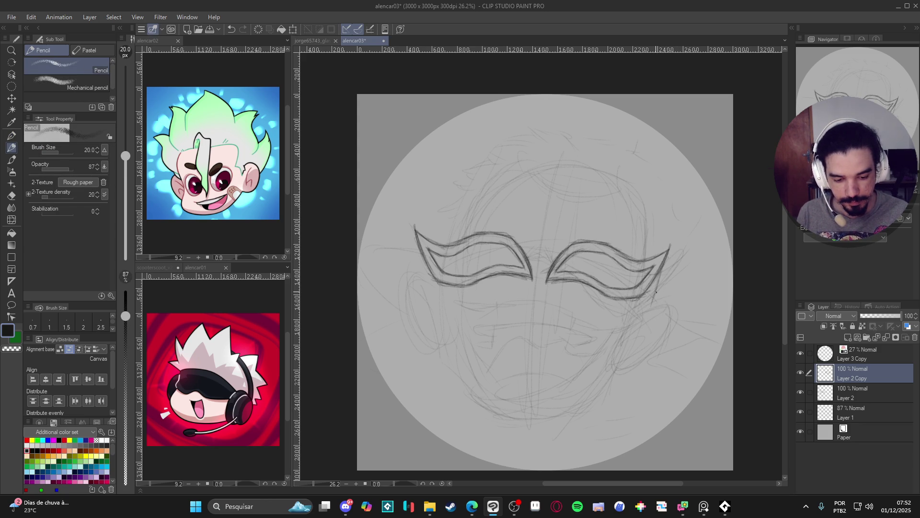
{"action": "left_click_drag", "start_coordinate": [647, 288], "coordinate": [643, 311]}
{"action": "key", "text": "ctrl+z"}
{"action": "key", "text": "ctrl+z"}
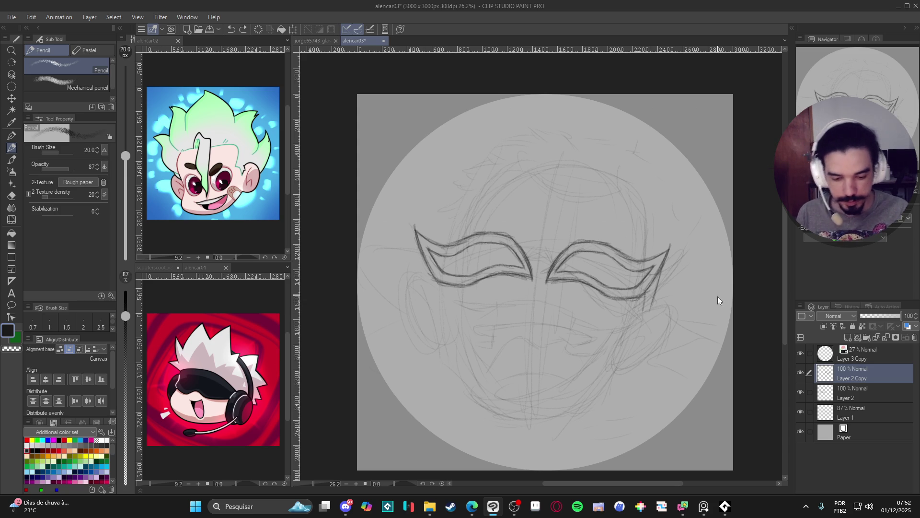
{"action": "key", "text": "ctrl+z"}
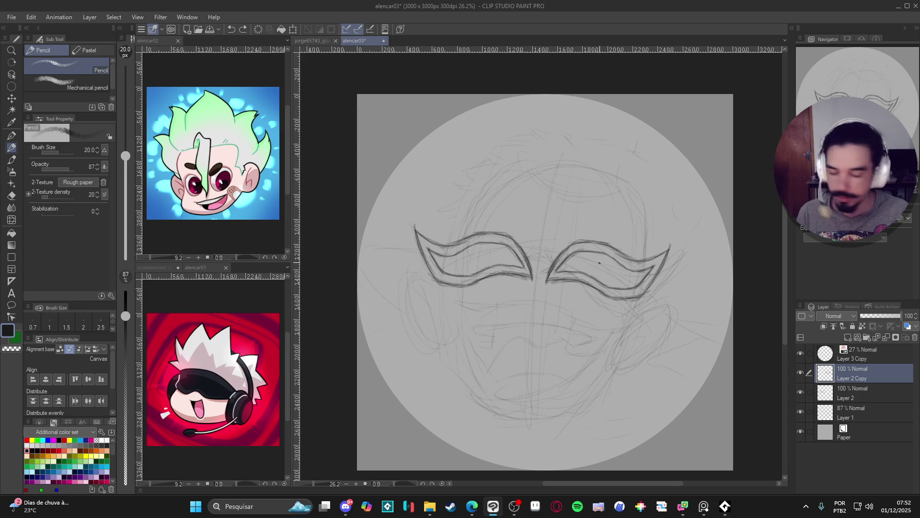
Step: Join the mask halves with a curved centre bridge and add a short guideline above it
{"action": "left_click_drag", "start_coordinate": [618, 273], "coordinate": [539, 245]}
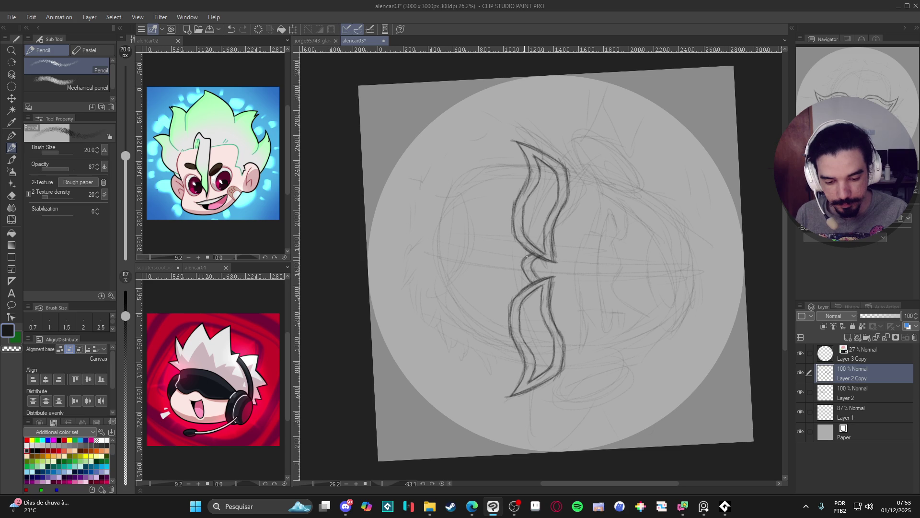
{"action": "left_click_drag", "start_coordinate": [523, 268], "coordinate": [620, 387]}
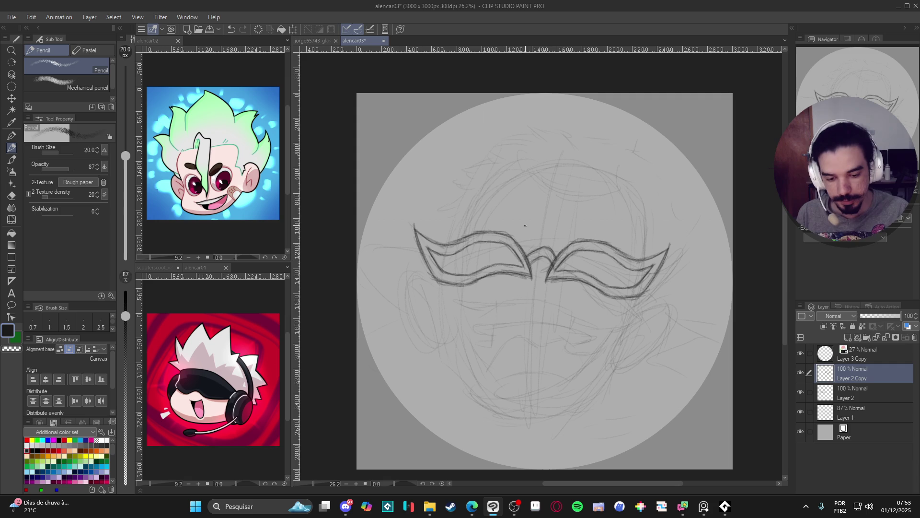
{"action": "left_click_drag", "start_coordinate": [523, 198], "coordinate": [533, 231]}
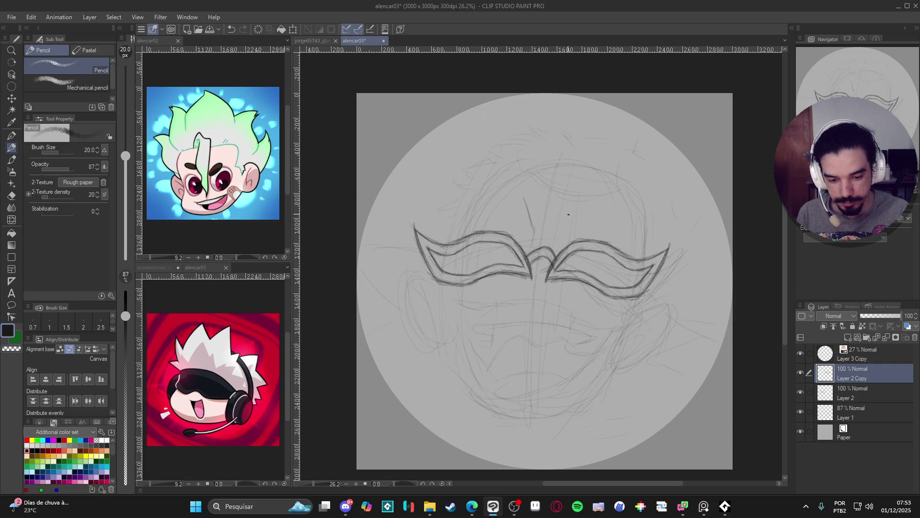
{"action": "mouse_move", "coordinate": [562, 234]}
{"action": "left_mouse_down"}
{"action": "mouse_move", "coordinate": [574, 221]}
{"action": "mouse_move", "coordinate": [534, 236]}
{"action": "left_mouse_up"}
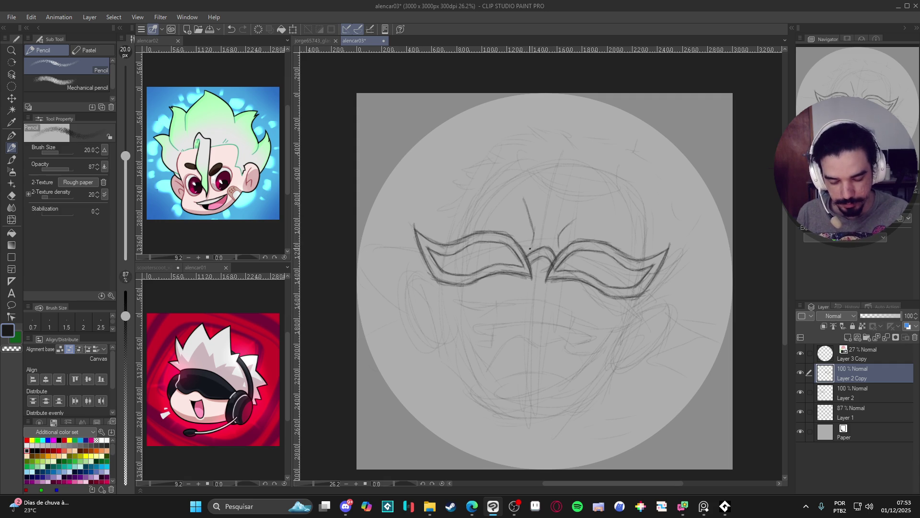
{"action": "left_click_drag", "start_coordinate": [571, 394], "coordinate": [571, 366]}
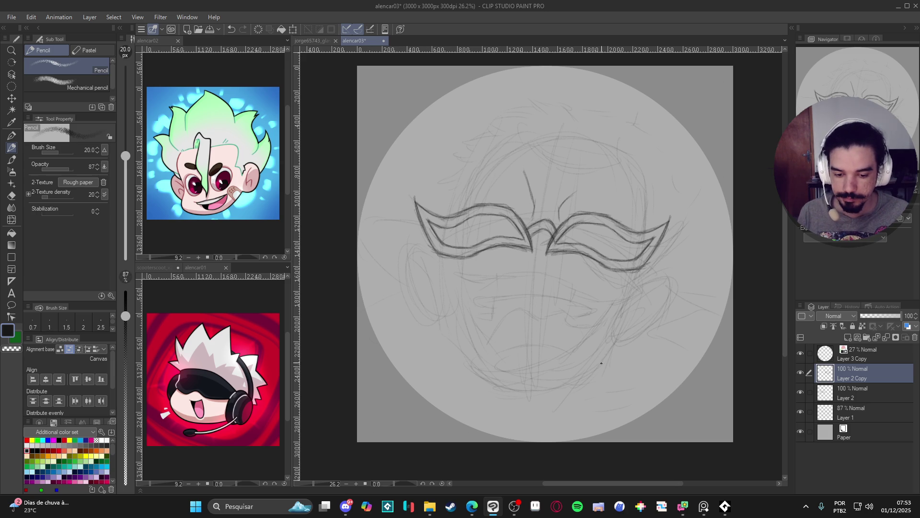
Step: Save the drawing and reset the canvas rotation to upright
{"action": "scroll", "coordinate": [590, 331], "scroll_direction": "left", "scroll_amount": 1}
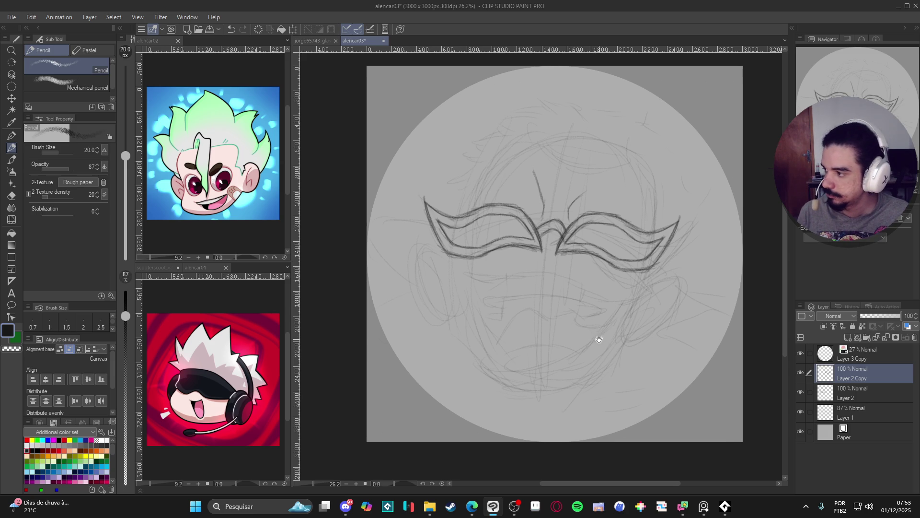
{"action": "key", "text": "ctrl+s"}
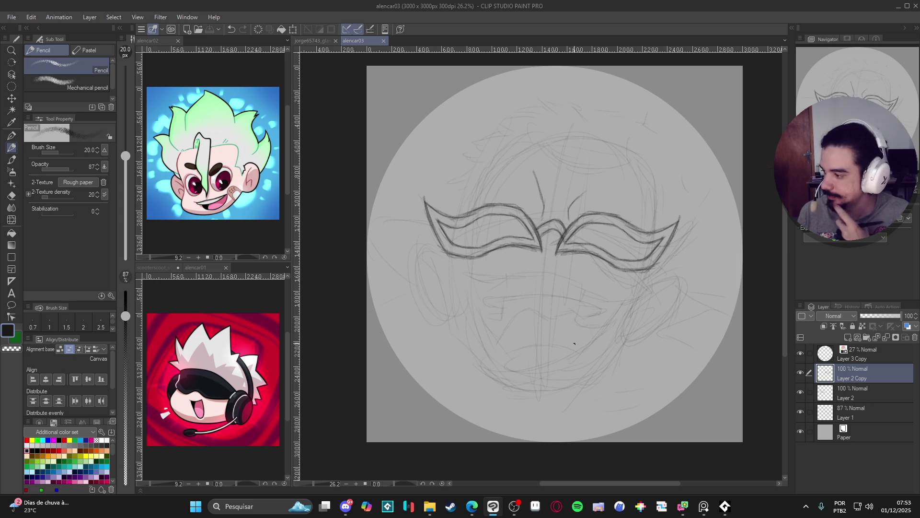
{"action": "scroll", "coordinate": [574, 351], "scroll_direction": "left", "scroll_amount": 3}
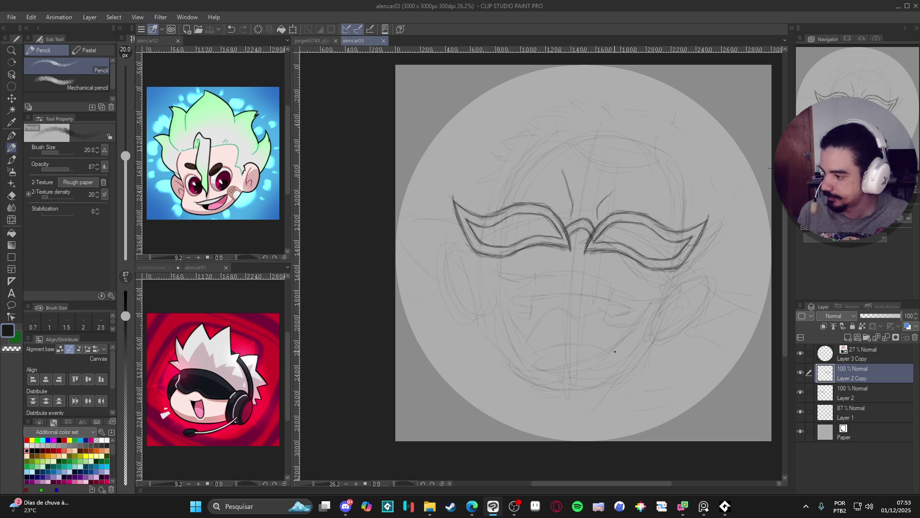
{"action": "mouse_move", "coordinate": [604, 353]}
{"action": "left_mouse_down"}
{"action": "mouse_move", "coordinate": [637, 287]}
{"action": "mouse_move", "coordinate": [649, 213]}
{"action": "left_mouse_up"}
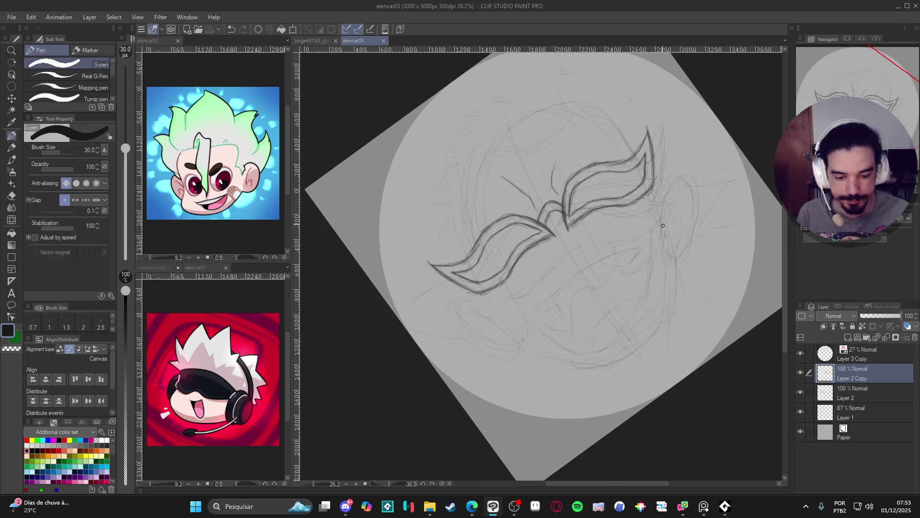
{"action": "key", "text": "r"}
{"action": "double_click", "coordinate": [650, 241]}
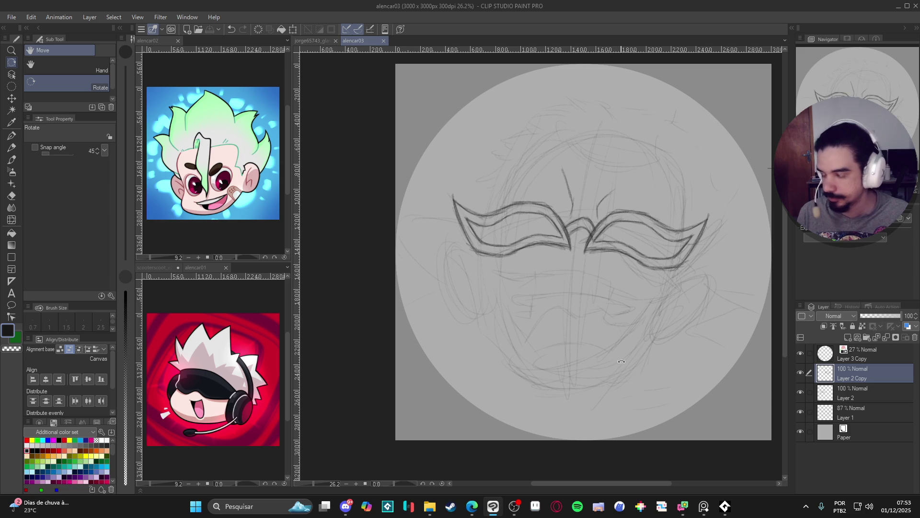
Step: Undo the recent strokes and resketch the left face contour below the mask on a tilted canvas
{"action": "key", "text": "p"}
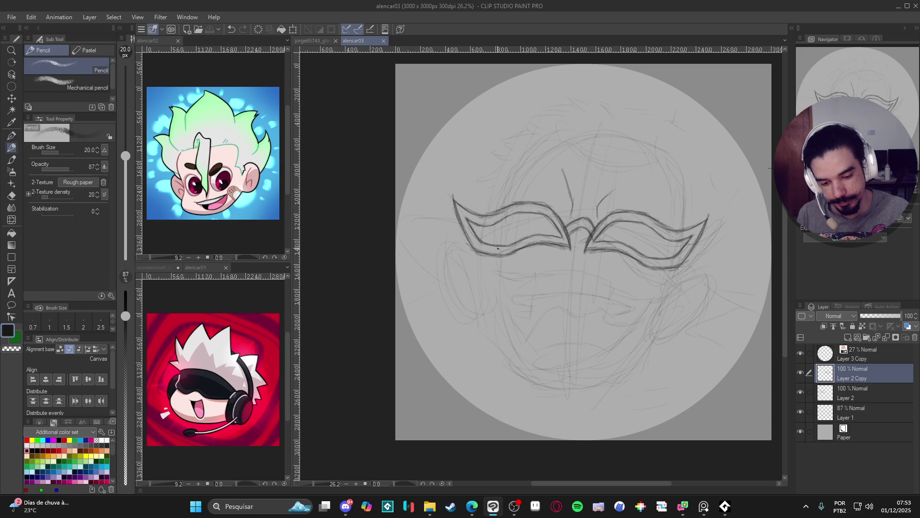
{"action": "key", "text": "p"}
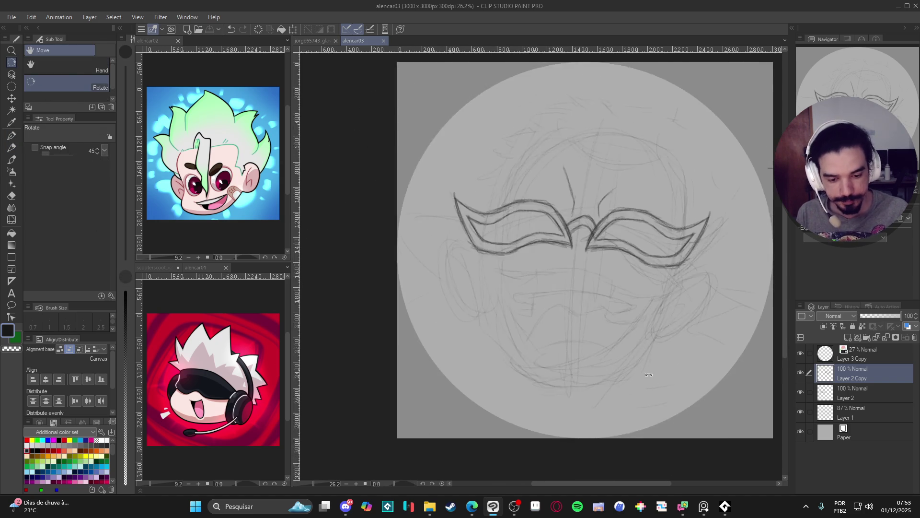
{"action": "mouse_move", "coordinate": [617, 275]}
{"action": "left_mouse_down"}
{"action": "mouse_move", "coordinate": [513, 237]}
{"action": "mouse_move", "coordinate": [485, 250]}
{"action": "mouse_move", "coordinate": [483, 321]}
{"action": "mouse_move", "coordinate": [504, 375]}
{"action": "left_mouse_up"}
{"action": "key", "text": "p"}
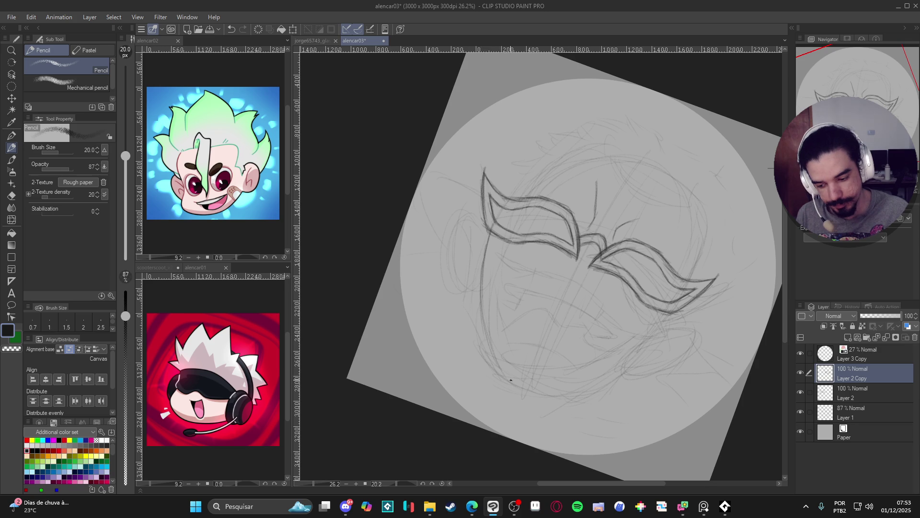
{"action": "key", "text": "ctrl+z"}
{"action": "key", "text": "ctrl+z"}
{"action": "key", "text": "ctrl+z"}
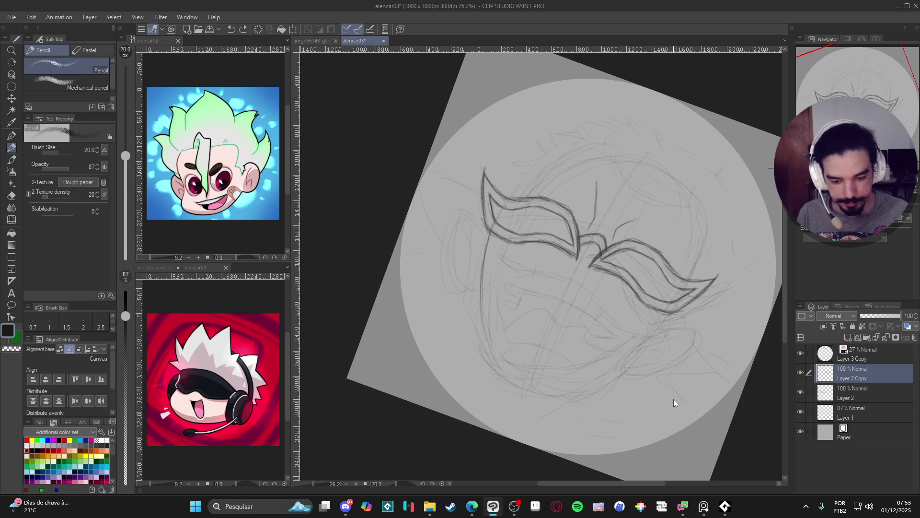
{"action": "left_click_drag", "start_coordinate": [492, 239], "coordinate": [472, 261]}
{"action": "left_click_drag", "start_coordinate": [478, 336], "coordinate": [492, 360]}
{"action": "mouse_move", "coordinate": [472, 307]}
{"action": "left_mouse_down"}
{"action": "mouse_move", "coordinate": [506, 376]}
{"action": "mouse_move", "coordinate": [466, 258]}
{"action": "left_mouse_up"}
{"action": "key", "text": "p"}
{"action": "key", "text": "ctrl+@"}
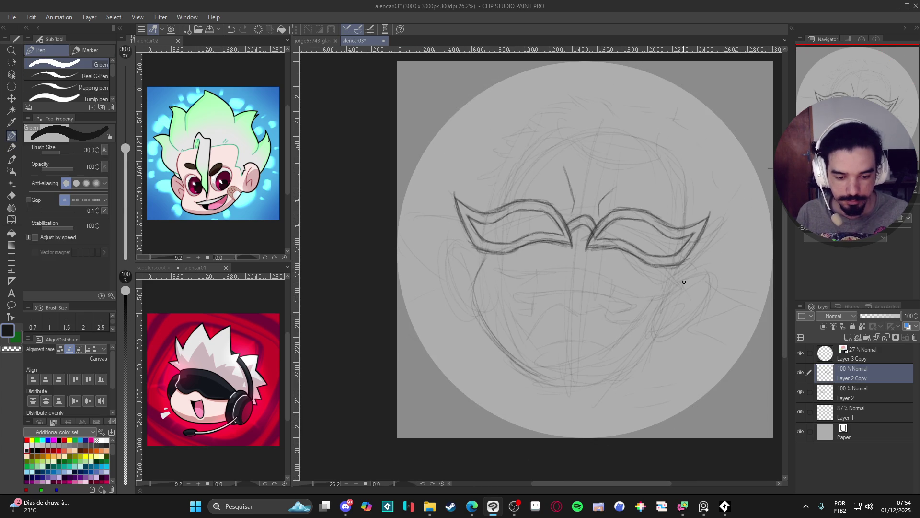
Step: Trace over the left and right jaw and chin lines to darken the rounded face contour
{"action": "key", "text": "p"}
{"action": "left_click_drag", "start_coordinate": [674, 308], "coordinate": [672, 292]}
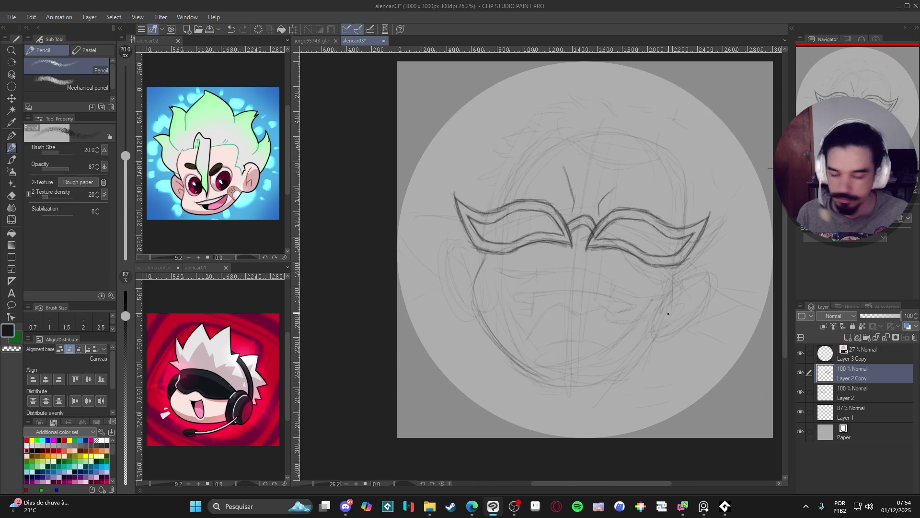
{"action": "mouse_move", "coordinate": [650, 335]}
{"action": "left_mouse_down"}
{"action": "mouse_move", "coordinate": [616, 372]}
{"action": "mouse_move", "coordinate": [562, 391]}
{"action": "left_mouse_up"}
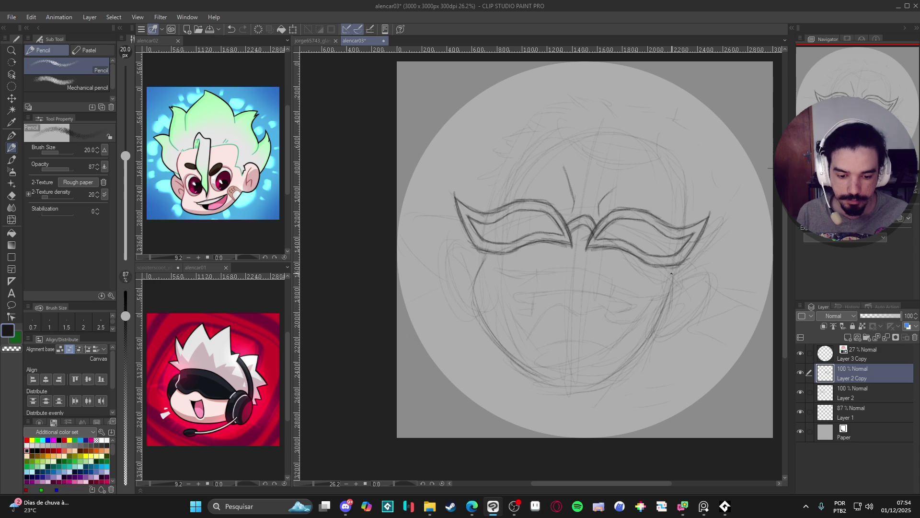
{"action": "mouse_move", "coordinate": [672, 290]}
{"action": "left_mouse_down"}
{"action": "mouse_move", "coordinate": [636, 359]}
{"action": "mouse_move", "coordinate": [588, 390]}
{"action": "mouse_move", "coordinate": [542, 378]}
{"action": "left_mouse_up"}
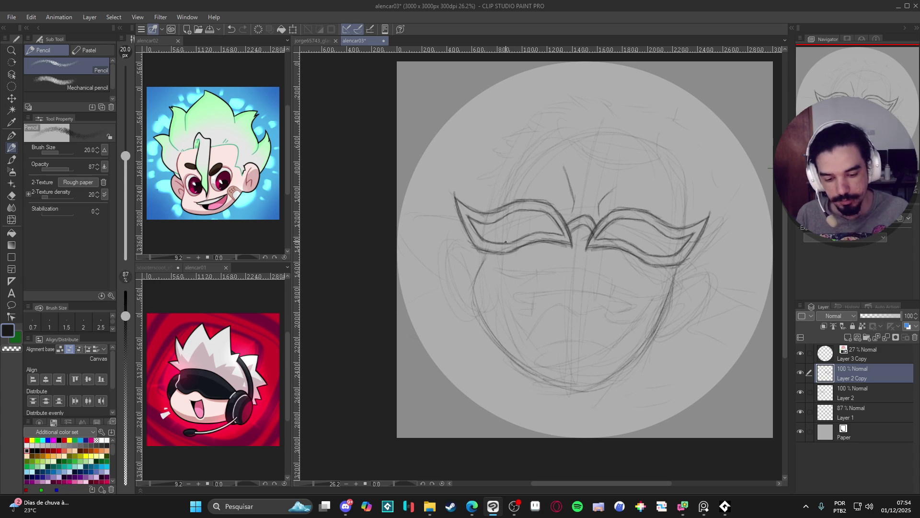
{"action": "mouse_move", "coordinate": [487, 253]}
{"action": "left_mouse_down"}
{"action": "mouse_move", "coordinate": [472, 289]}
{"action": "mouse_move", "coordinate": [493, 337]}
{"action": "mouse_move", "coordinate": [478, 301]}
{"action": "left_mouse_up"}
{"action": "left_click_drag", "start_coordinate": [505, 349], "coordinate": [551, 378]}
{"action": "mouse_move", "coordinate": [663, 330]}
{"action": "left_mouse_down"}
{"action": "mouse_move", "coordinate": [615, 382]}
{"action": "mouse_move", "coordinate": [578, 396]}
{"action": "mouse_move", "coordinate": [624, 367]}
{"action": "left_mouse_up"}
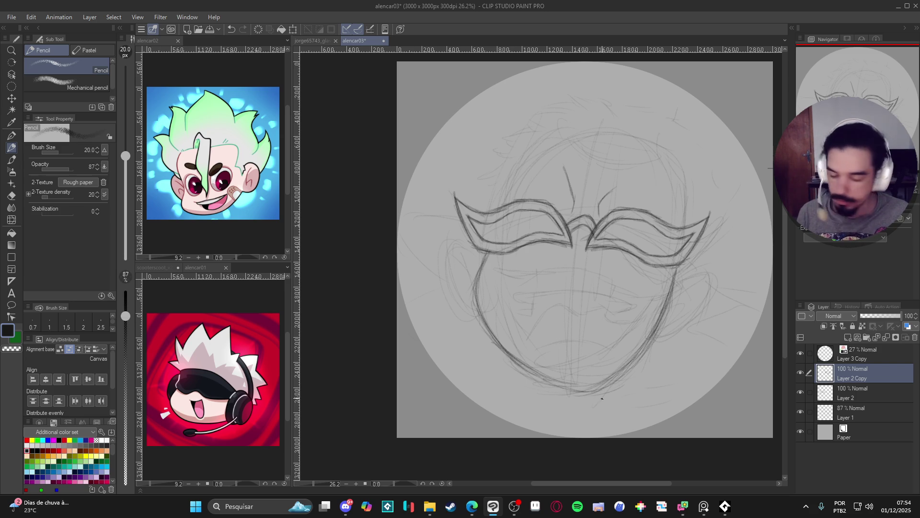
{"action": "scroll", "coordinate": [606, 396], "scroll_direction": "up", "scroll_amount": 1}
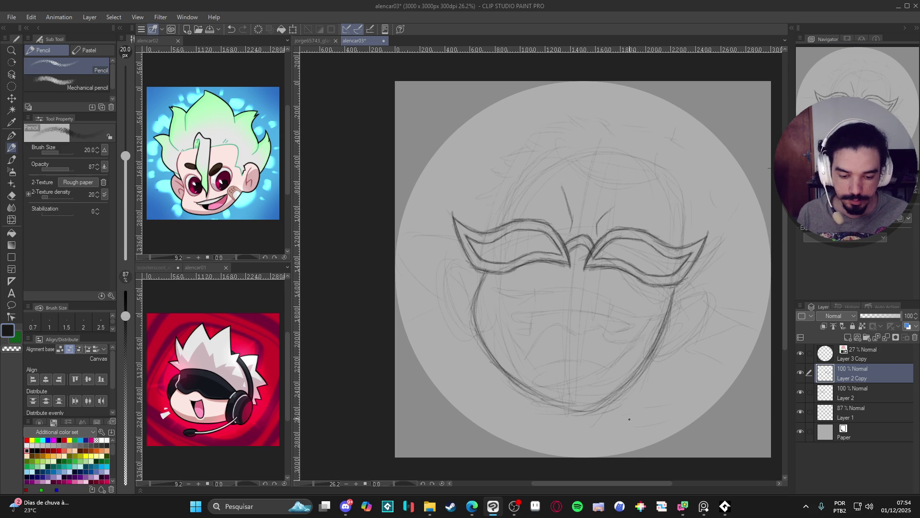
{"action": "mouse_move", "coordinate": [677, 302]}
{"action": "left_mouse_down"}
{"action": "mouse_move", "coordinate": [672, 327]}
{"action": "mouse_move", "coordinate": [634, 377]}
{"action": "left_mouse_up"}
Step: Erase the heavy overdrawn pencil strokes at the top of the right jaw
{"action": "key", "text": "e"}
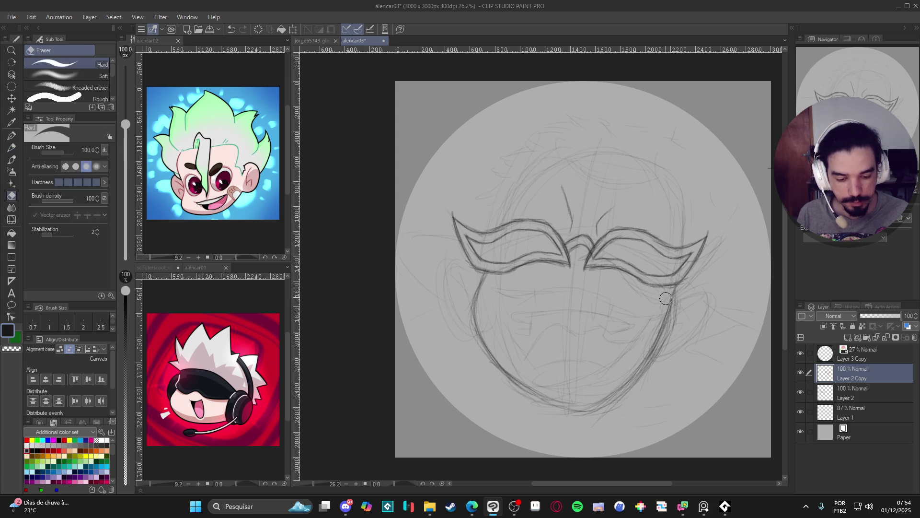
{"action": "mouse_move", "coordinate": [668, 295]}
{"action": "left_mouse_down"}
{"action": "mouse_move", "coordinate": [634, 374]}
{"action": "mouse_move", "coordinate": [683, 308]}
{"action": "left_mouse_up"}
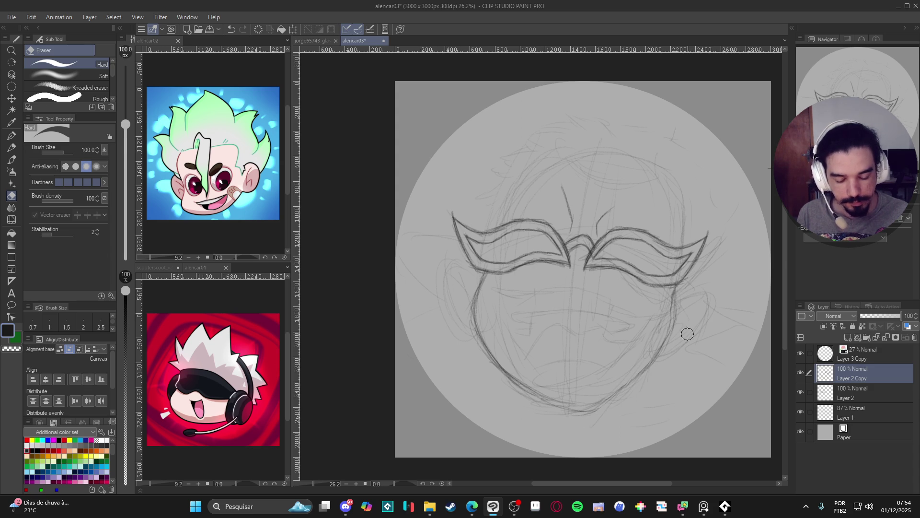
{"action": "key", "text": "p"}
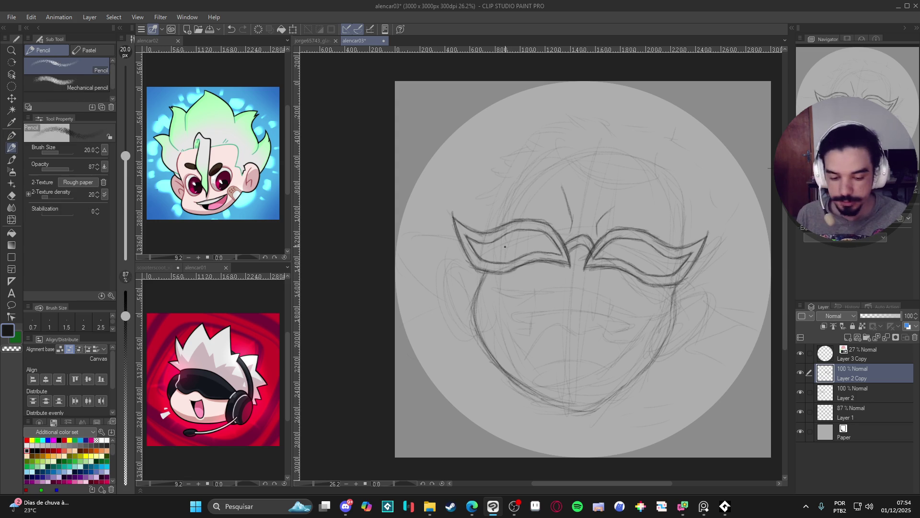
Step: Redraw a darker right jaw line and add short strokes on the left jaw and cheek, checking with a mirrored view
{"action": "mouse_move", "coordinate": [674, 300]}
{"action": "left_mouse_down"}
{"action": "mouse_move", "coordinate": [668, 335]}
{"action": "mouse_move", "coordinate": [647, 366]}
{"action": "mouse_move", "coordinate": [593, 407]}
{"action": "mouse_move", "coordinate": [558, 404]}
{"action": "left_mouse_up"}
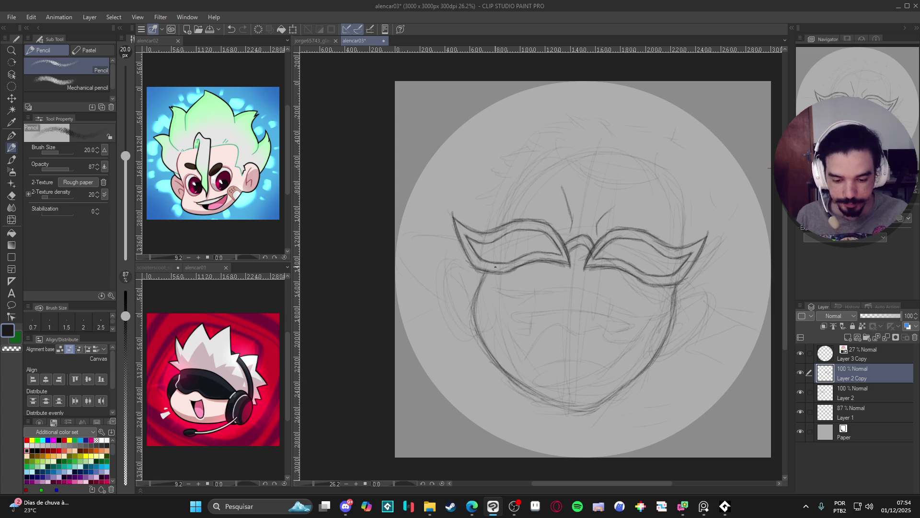
{"action": "left_click_drag", "start_coordinate": [476, 299], "coordinate": [478, 325]}
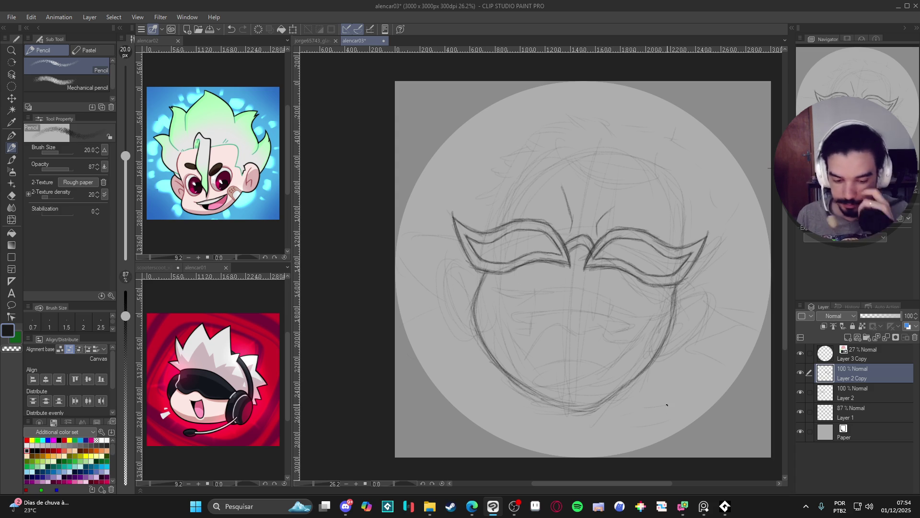
{"action": "left_click_drag", "start_coordinate": [664, 378], "coordinate": [581, 262]}
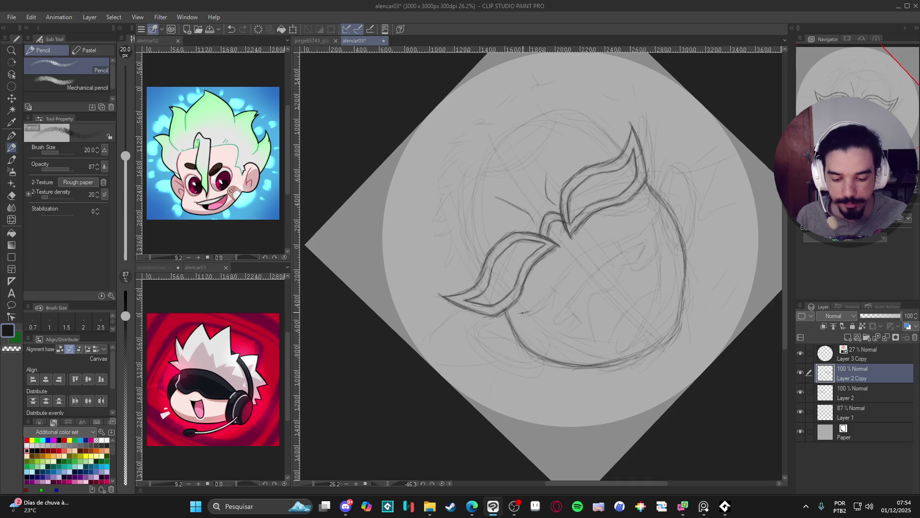
{"action": "mouse_move", "coordinate": [529, 306]}
{"action": "left_mouse_down"}
{"action": "mouse_move", "coordinate": [575, 259]}
{"action": "mouse_move", "coordinate": [635, 234]}
{"action": "mouse_move", "coordinate": [649, 214]}
{"action": "mouse_move", "coordinate": [626, 239]}
{"action": "mouse_move", "coordinate": [580, 259]}
{"action": "mouse_move", "coordinate": [541, 302]}
{"action": "left_mouse_up"}
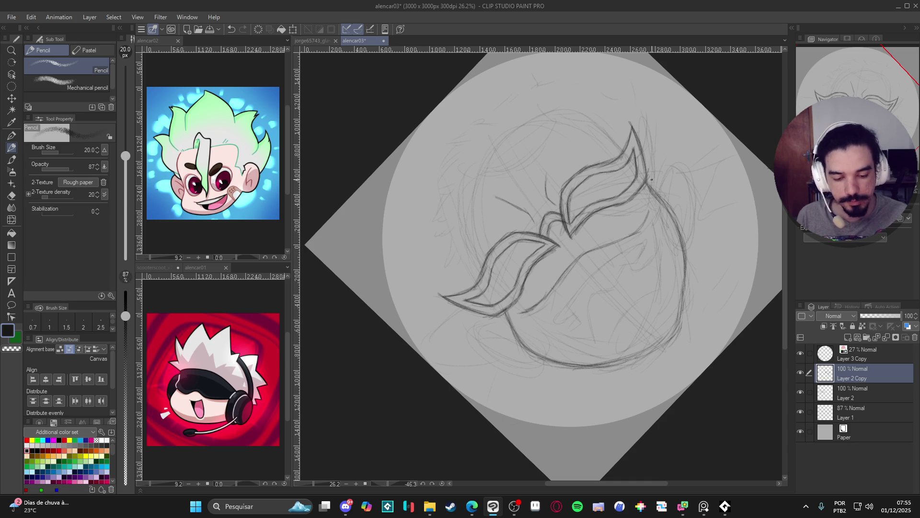
{"action": "key", "text": "h"}
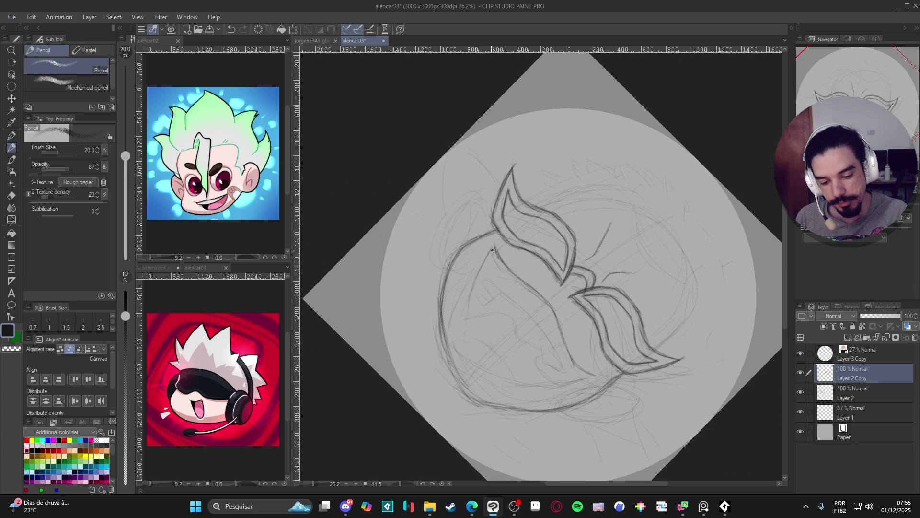
{"action": "key", "text": "h"}
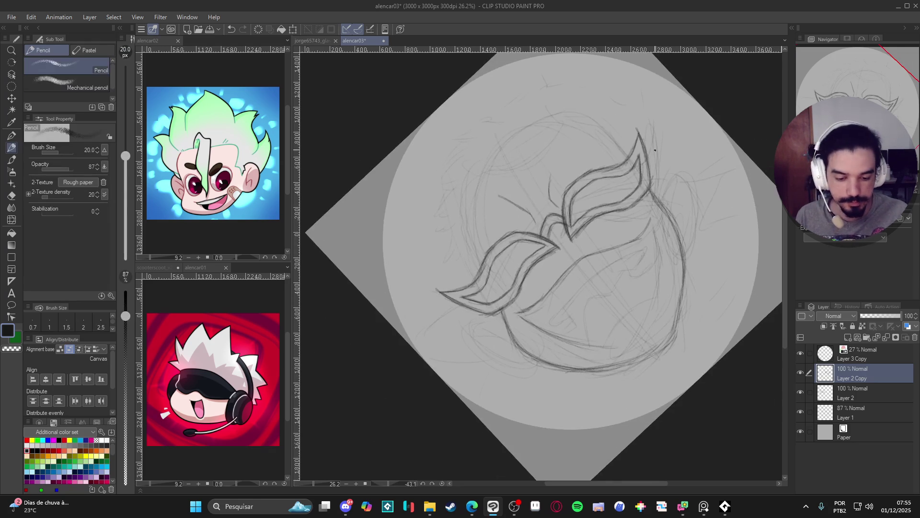
Step: Refine the face outline and darken the left edge of the face
{"action": "mouse_move", "coordinate": [651, 219]}
{"action": "left_mouse_down"}
{"action": "mouse_move", "coordinate": [661, 287]}
{"action": "mouse_move", "coordinate": [655, 263]}
{"action": "mouse_move", "coordinate": [657, 290]}
{"action": "mouse_move", "coordinate": [641, 331]}
{"action": "mouse_move", "coordinate": [618, 347]}
{"action": "left_mouse_up"}
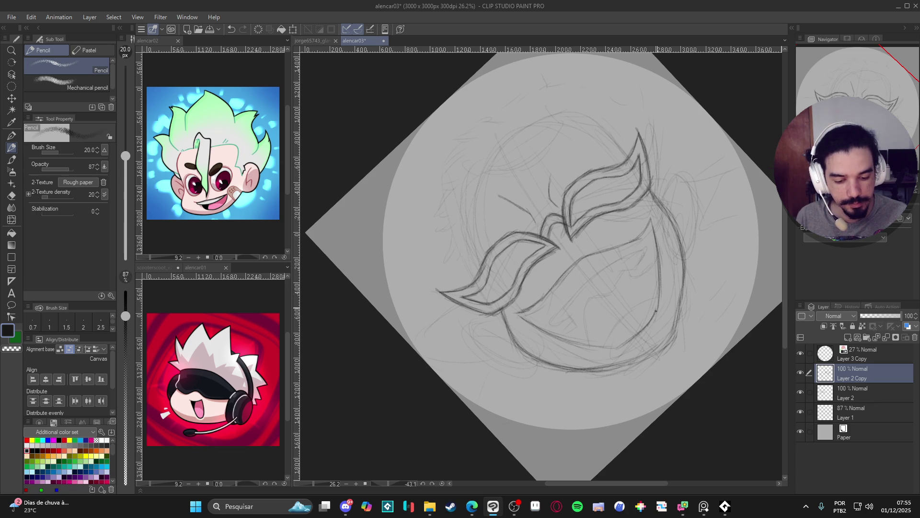
{"action": "mouse_move", "coordinate": [657, 318]}
{"action": "left_mouse_down"}
{"action": "mouse_move", "coordinate": [481, 286]}
{"action": "mouse_move", "coordinate": [489, 368]}
{"action": "left_mouse_up"}
{"action": "key", "text": "e"}
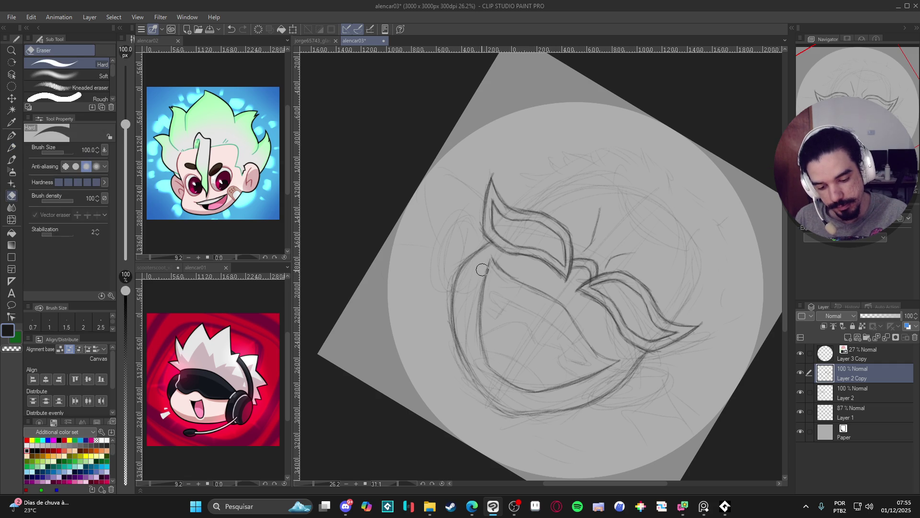
{"action": "key", "text": "p"}
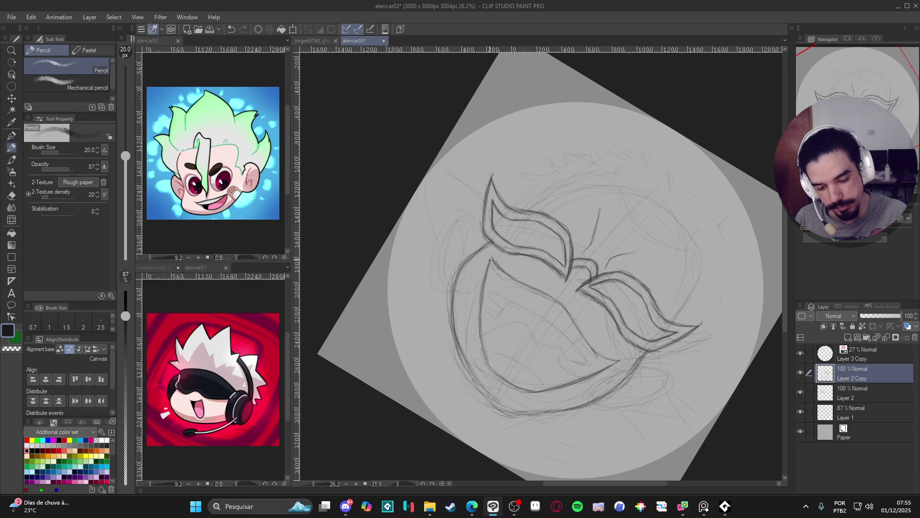
{"action": "left_click_drag", "start_coordinate": [480, 313], "coordinate": [478, 342]}
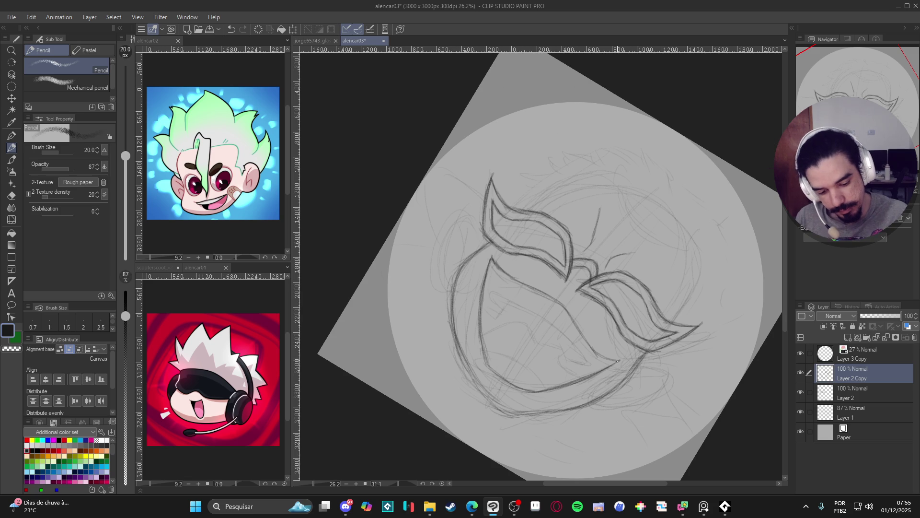
Step: On a mirrored, tilted view, draw the wide mouth's upper line and a short stroke at its corner
{"action": "key", "text": "e"}
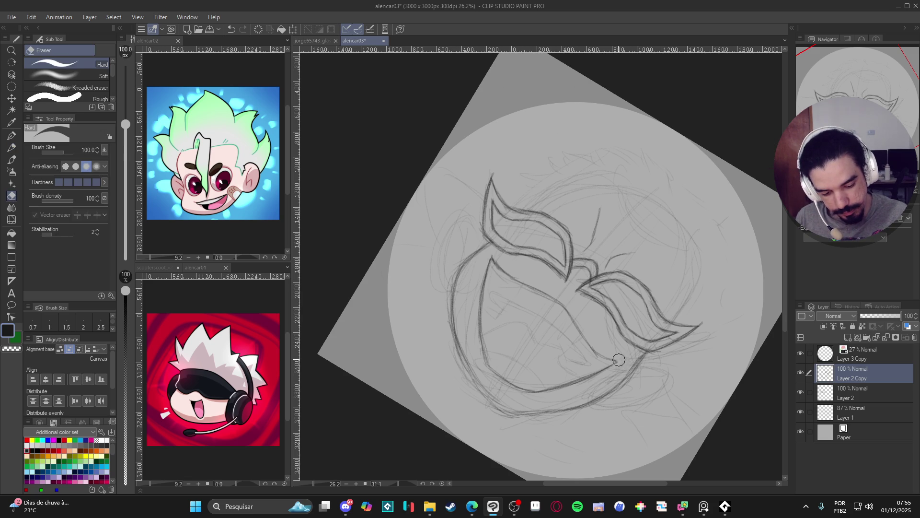
{"action": "key", "text": "p"}
{"action": "key", "text": "h"}
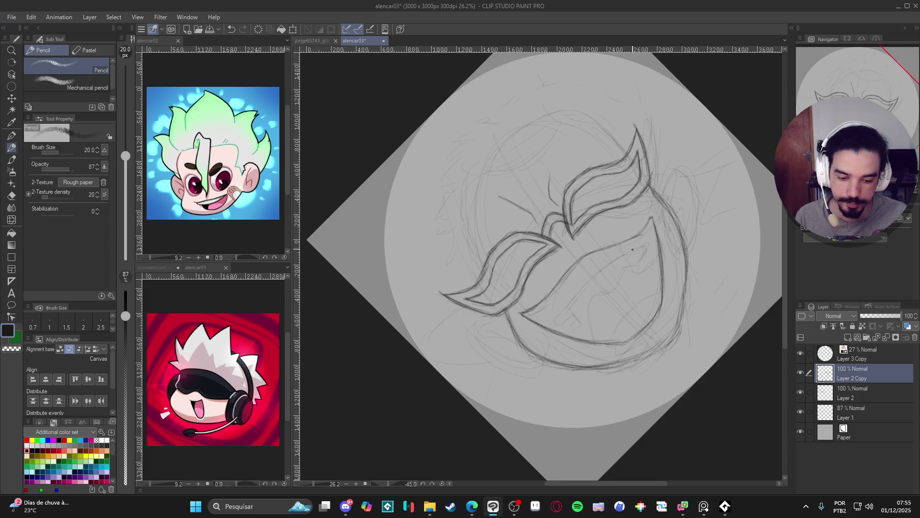
{"action": "mouse_move", "coordinate": [639, 248]}
{"action": "left_mouse_down"}
{"action": "mouse_move", "coordinate": [595, 273]}
{"action": "mouse_move", "coordinate": [560, 316]}
{"action": "left_mouse_up"}
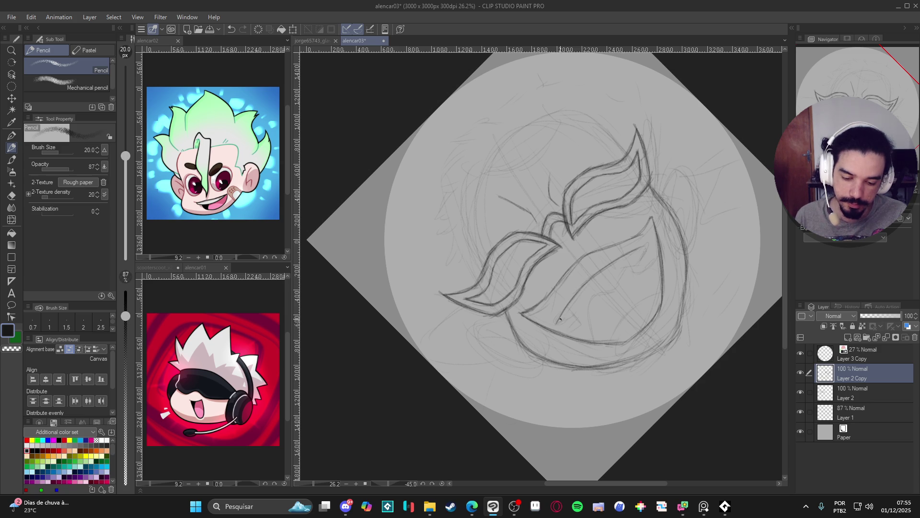
{"action": "mouse_move", "coordinate": [565, 310]}
{"action": "left_mouse_down"}
{"action": "mouse_move", "coordinate": [572, 319]}
{"action": "mouse_move", "coordinate": [564, 328]}
{"action": "left_mouse_up"}
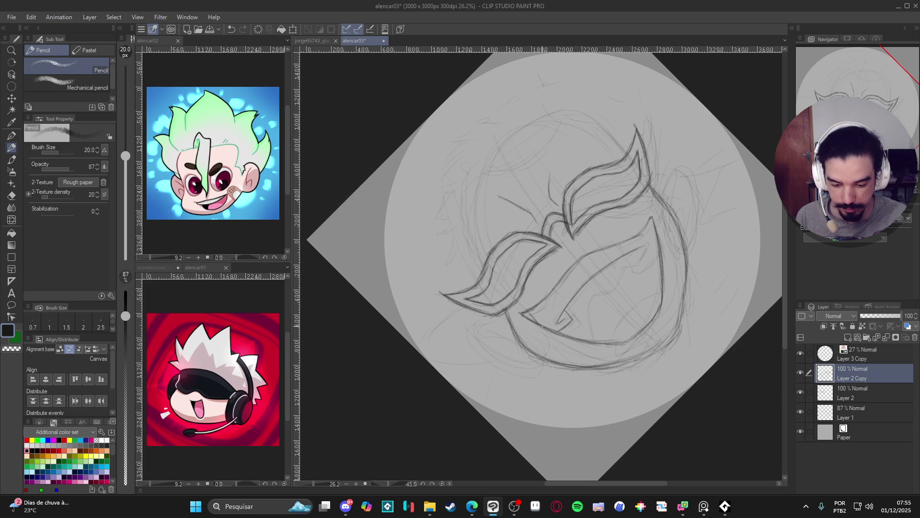
{"action": "left_click_drag", "start_coordinate": [651, 221], "coordinate": [627, 327]}
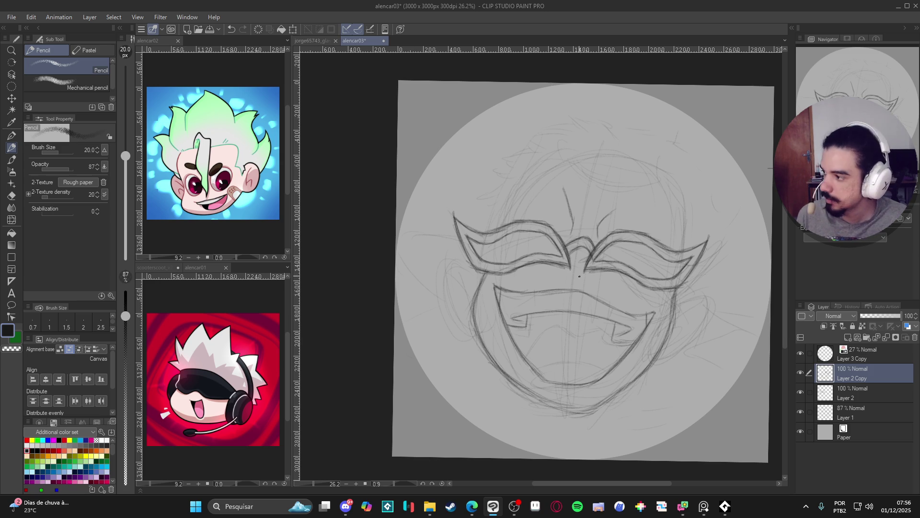
Step: Draw a vertical divider between the upper teeth, then undo it
{"action": "mouse_move", "coordinate": [575, 295]}
{"action": "left_mouse_down"}
{"action": "mouse_move", "coordinate": [575, 312]}
{"action": "mouse_move", "coordinate": [534, 311]}
{"action": "left_mouse_up"}
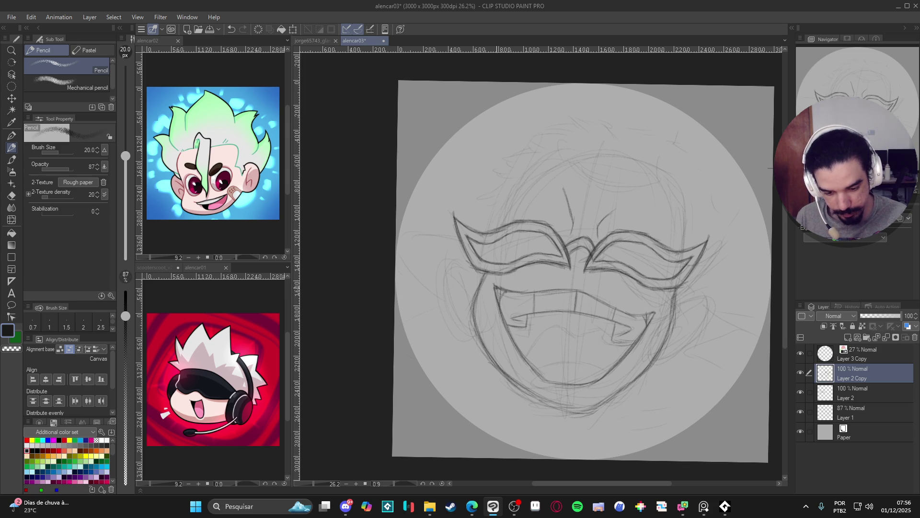
{"action": "key", "text": "ctrl+z"}
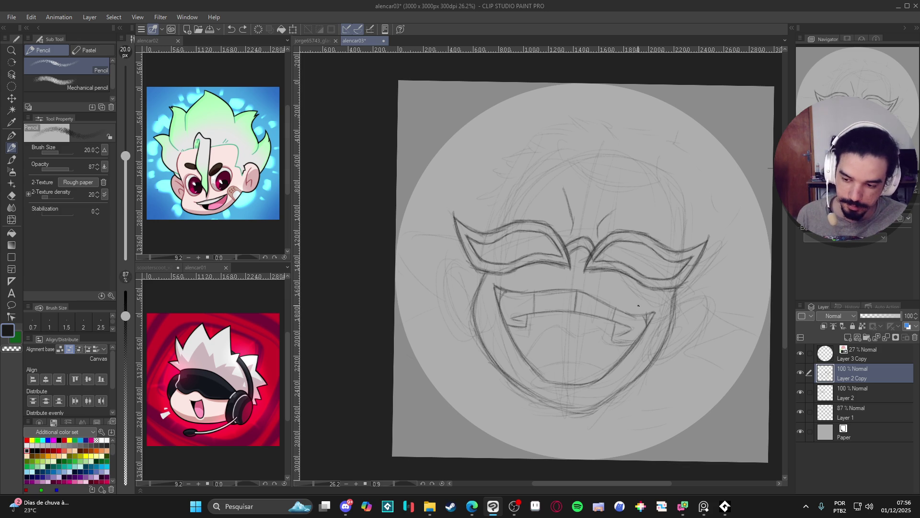
{"action": "scroll", "coordinate": [639, 282], "scroll_direction": "down", "scroll_amount": 2}
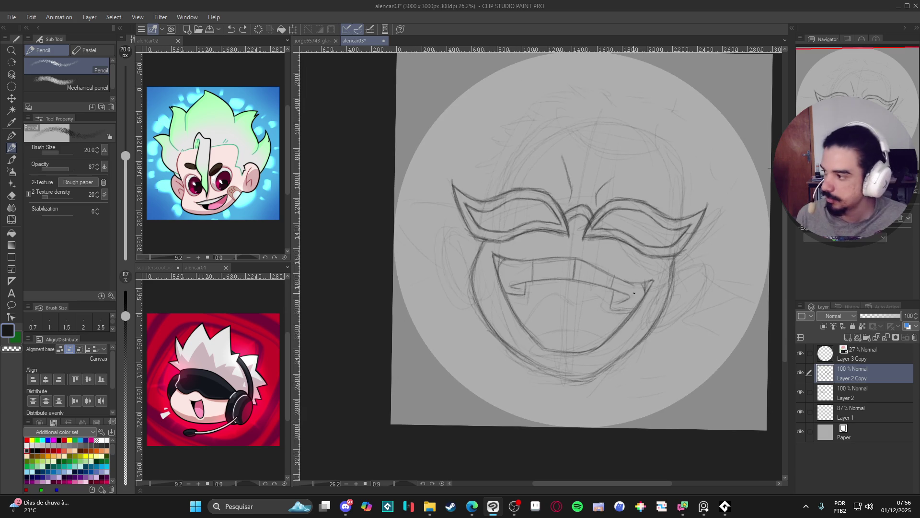
Step: Tilt the canvas to about -36 degrees, redraw mouth lines and hatch the upper teeth
{"action": "key", "text": "r"}
{"action": "mouse_move", "coordinate": [694, 344]}
{"action": "left_mouse_down"}
{"action": "mouse_move", "coordinate": [711, 238]}
{"action": "mouse_move", "coordinate": [656, 191]}
{"action": "left_mouse_up"}
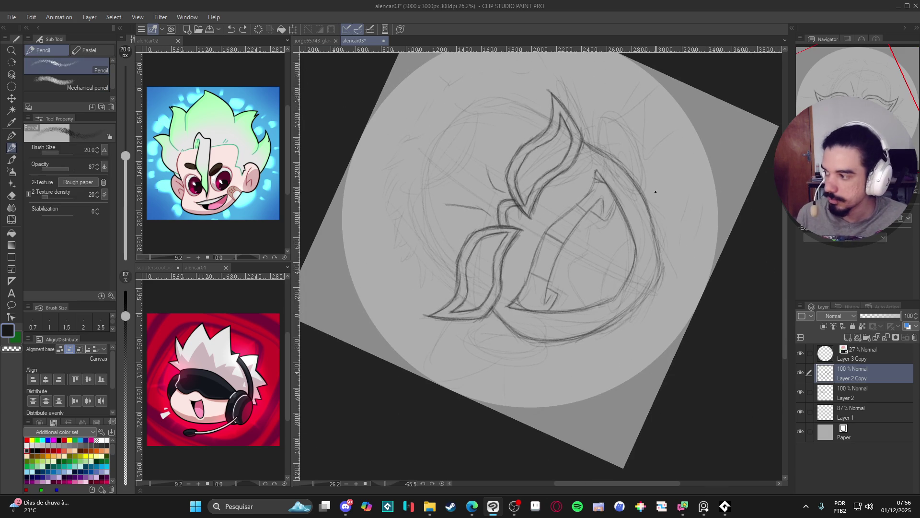
{"action": "mouse_move", "coordinate": [636, 240]}
{"action": "left_mouse_down"}
{"action": "mouse_move", "coordinate": [605, 279]}
{"action": "mouse_move", "coordinate": [629, 242]}
{"action": "mouse_move", "coordinate": [628, 274]}
{"action": "left_mouse_up"}
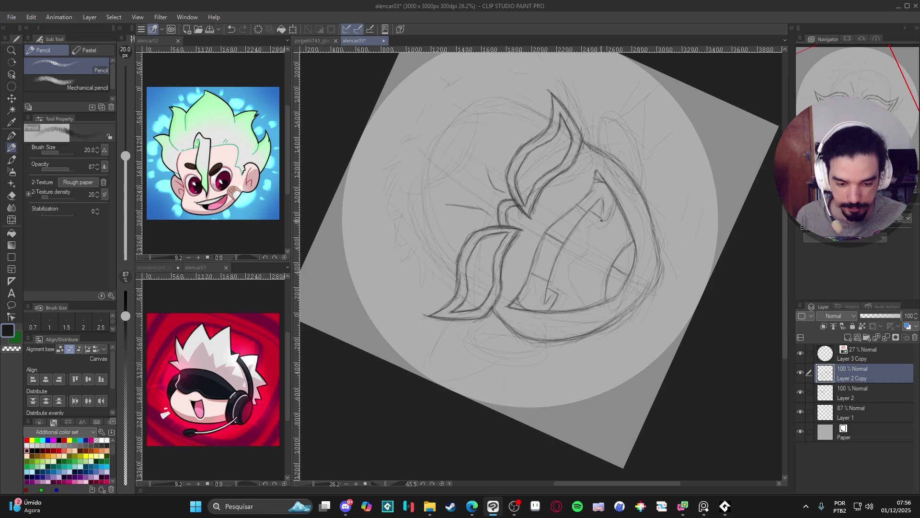
{"action": "mouse_move", "coordinate": [601, 219]}
{"action": "left_mouse_down"}
{"action": "mouse_move", "coordinate": [587, 225]}
{"action": "mouse_move", "coordinate": [586, 256]}
{"action": "left_mouse_up"}
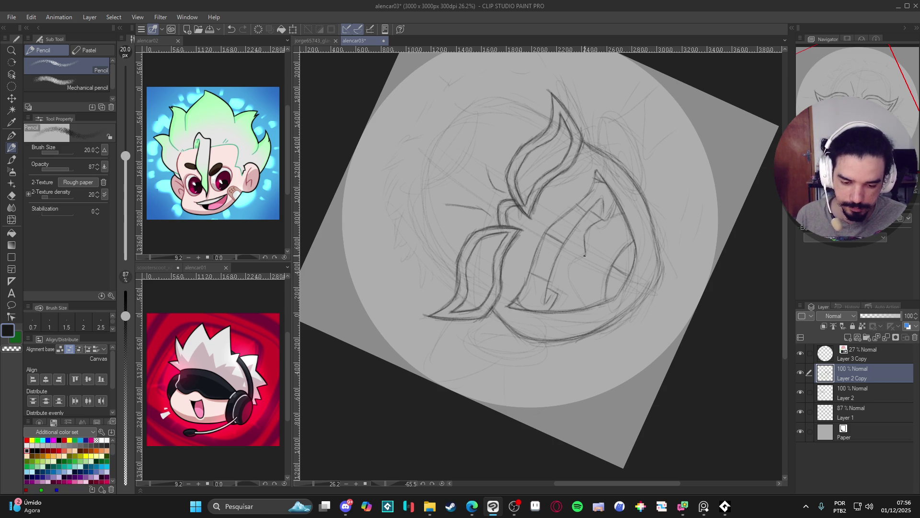
{"action": "mouse_move", "coordinate": [574, 269]}
{"action": "left_mouse_down"}
{"action": "mouse_move", "coordinate": [579, 308]}
{"action": "mouse_move", "coordinate": [570, 271]}
{"action": "mouse_move", "coordinate": [584, 254]}
{"action": "mouse_move", "coordinate": [505, 282]}
{"action": "left_mouse_up"}
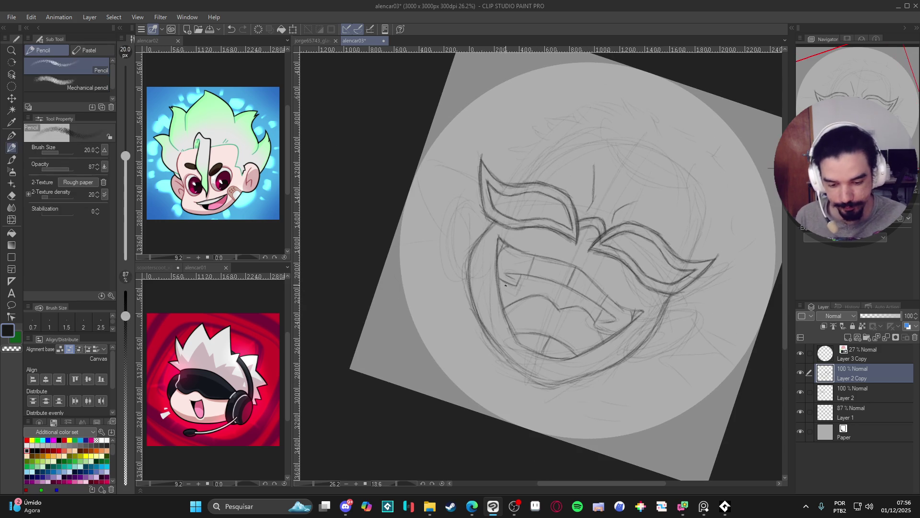
{"action": "mouse_move", "coordinate": [502, 286]}
{"action": "left_mouse_down"}
{"action": "mouse_move", "coordinate": [504, 297]}
{"action": "mouse_move", "coordinate": [523, 277]}
{"action": "mouse_move", "coordinate": [528, 288]}
{"action": "mouse_move", "coordinate": [541, 279]}
{"action": "mouse_move", "coordinate": [546, 293]}
{"action": "mouse_move", "coordinate": [549, 280]}
{"action": "mouse_move", "coordinate": [553, 300]}
{"action": "mouse_move", "coordinate": [556, 292]}
{"action": "mouse_move", "coordinate": [582, 297]}
{"action": "mouse_move", "coordinate": [594, 318]}
{"action": "mouse_move", "coordinate": [602, 309]}
{"action": "left_mouse_up"}
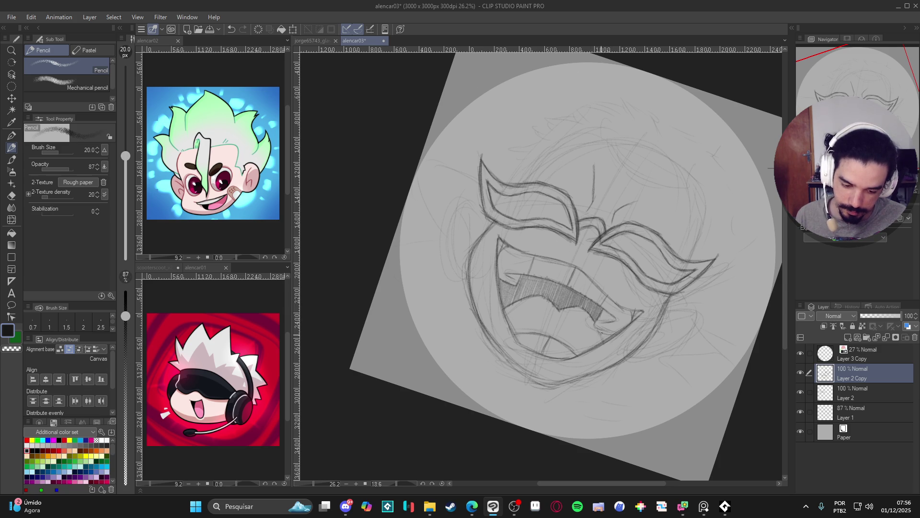
Step: Reset the canvas rotation to upright, recentre the face, and return to the Pencil
{"action": "key", "text": "r"}
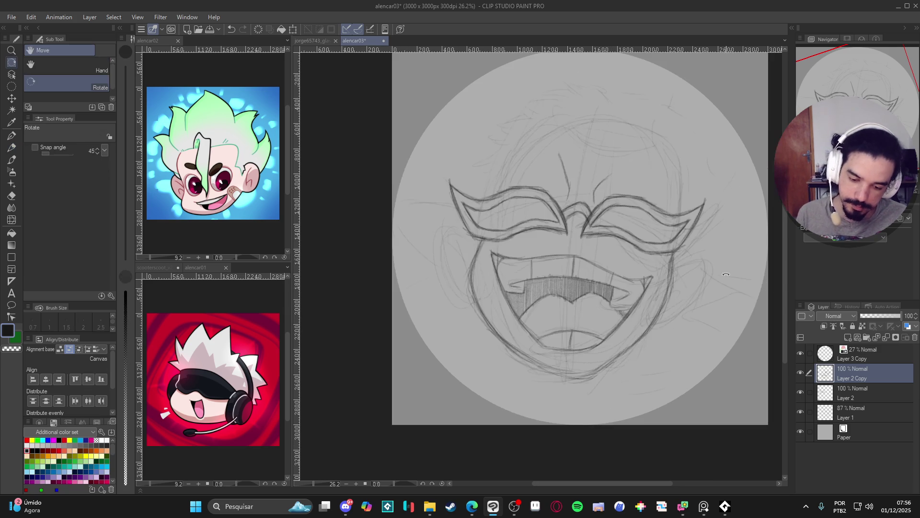
{"action": "left_click_drag", "start_coordinate": [707, 315], "coordinate": [691, 367]}
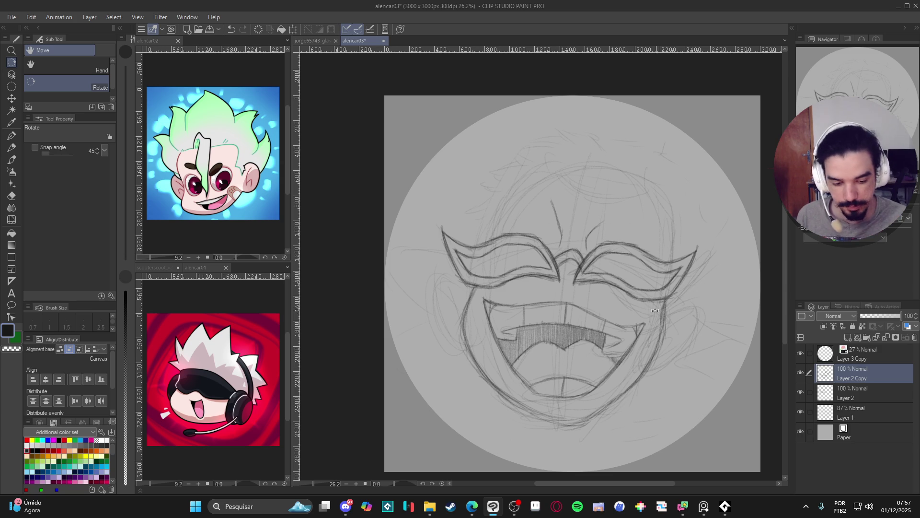
{"action": "key", "text": "p"}
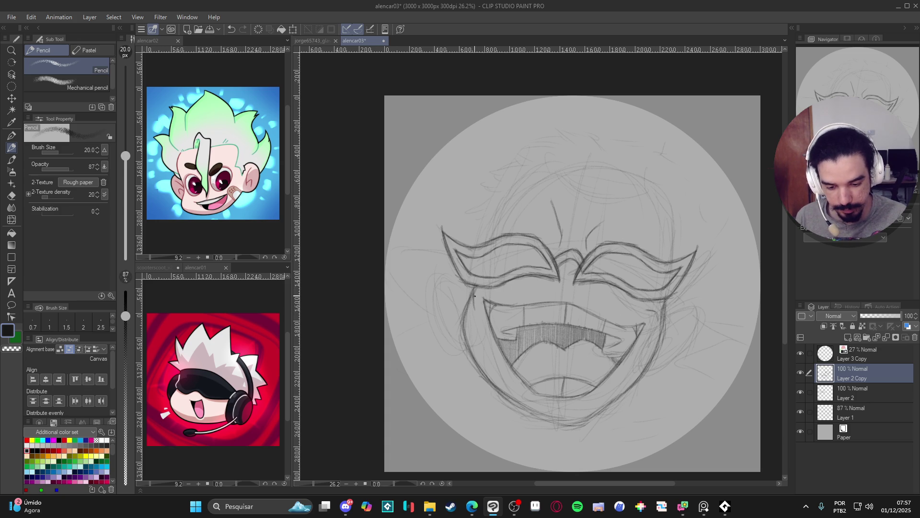
{"action": "left_click_drag", "start_coordinate": [671, 241], "coordinate": [663, 230]}
Step: Save alencar03, then add a small pencil mark near the left eye
{"action": "key", "text": "ctrl+s"}
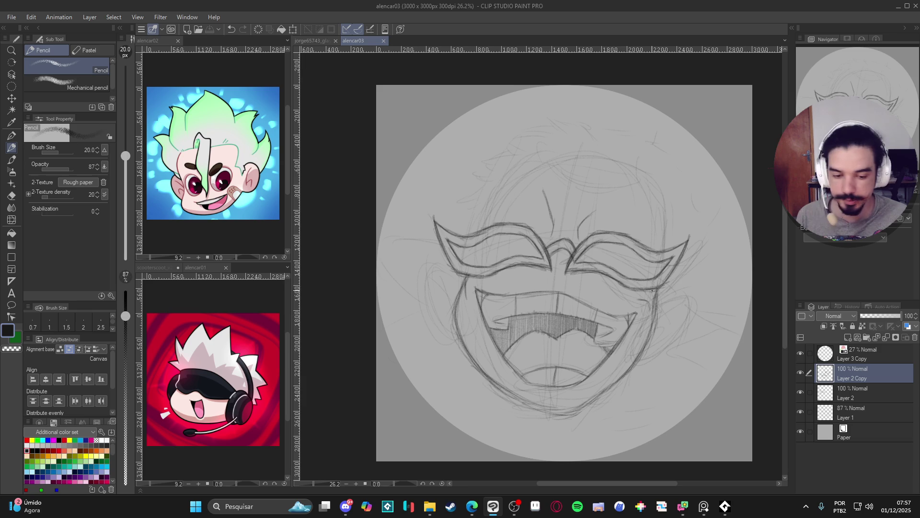
{"action": "scroll", "coordinate": [654, 289], "scroll_direction": "up", "scroll_amount": 1}
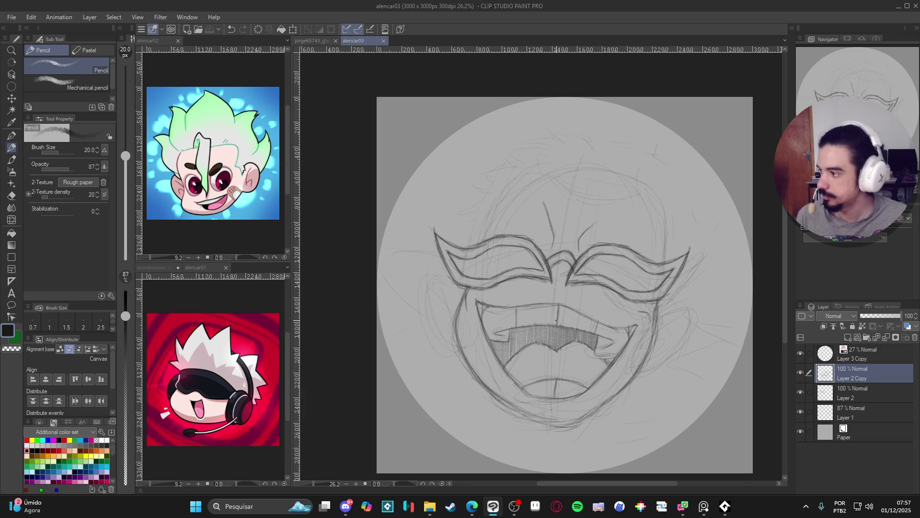
{"action": "mouse_move", "coordinate": [446, 274]}
{"action": "left_mouse_down"}
{"action": "mouse_move", "coordinate": [425, 312]}
{"action": "mouse_move", "coordinate": [437, 340]}
{"action": "mouse_move", "coordinate": [458, 349]}
{"action": "left_mouse_up"}
Step: Extend and darken the left cheek and ear line, and draw the right ear outline
{"action": "mouse_move", "coordinate": [428, 316]}
{"action": "left_mouse_down"}
{"action": "mouse_move", "coordinate": [435, 327]}
{"action": "mouse_move", "coordinate": [428, 276]}
{"action": "left_mouse_up"}
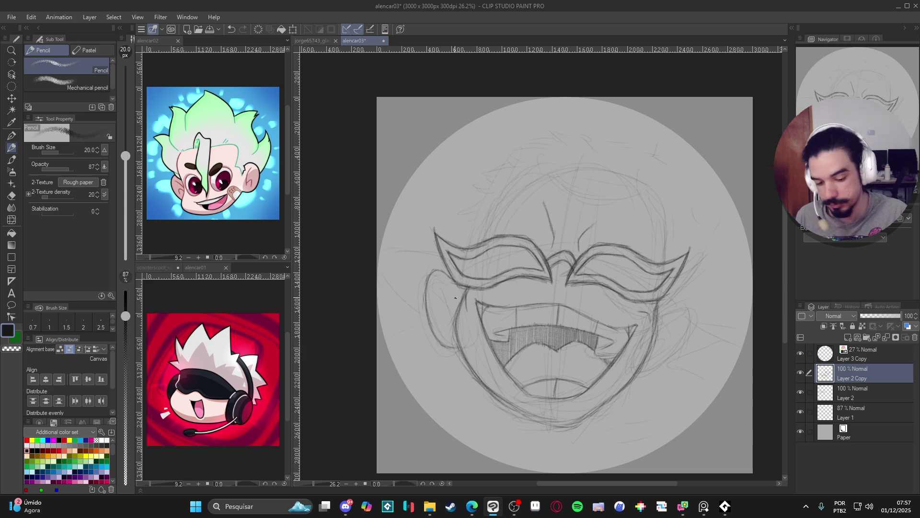
{"action": "left_click_drag", "start_coordinate": [440, 280], "coordinate": [452, 309]}
{"action": "left_click_drag", "start_coordinate": [439, 283], "coordinate": [451, 324]}
{"action": "mouse_move", "coordinate": [659, 309]}
{"action": "left_mouse_down"}
{"action": "mouse_move", "coordinate": [681, 301]}
{"action": "mouse_move", "coordinate": [696, 311]}
{"action": "mouse_move", "coordinate": [667, 363]}
{"action": "mouse_move", "coordinate": [636, 377]}
{"action": "mouse_move", "coordinate": [692, 332]}
{"action": "mouse_move", "coordinate": [676, 305]}
{"action": "mouse_move", "coordinate": [684, 315]}
{"action": "mouse_move", "coordinate": [655, 334]}
{"action": "left_mouse_up"}
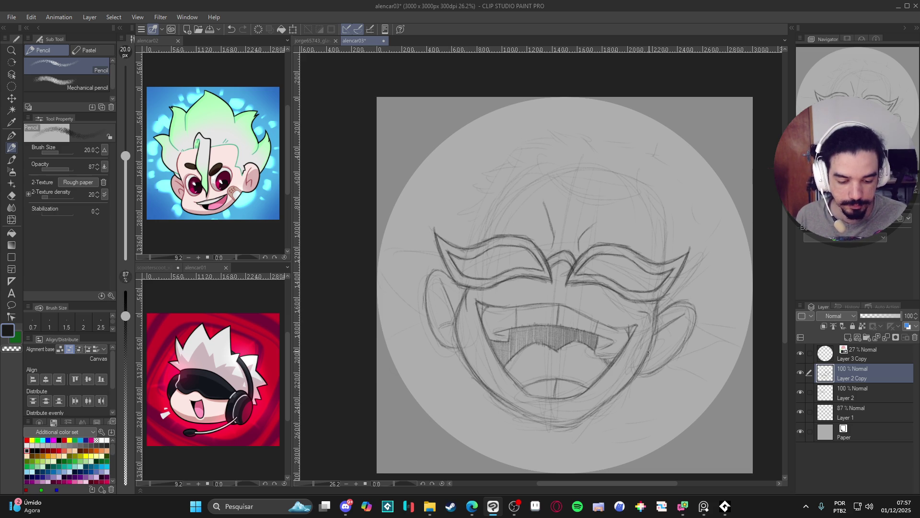
Step: Darken the lower jaw and chin lines, reinforcing the right side of the chin
{"action": "mouse_move", "coordinate": [604, 405]}
{"action": "left_mouse_down"}
{"action": "mouse_move", "coordinate": [581, 425]}
{"action": "mouse_move", "coordinate": [546, 426]}
{"action": "mouse_move", "coordinate": [496, 398]}
{"action": "left_mouse_up"}
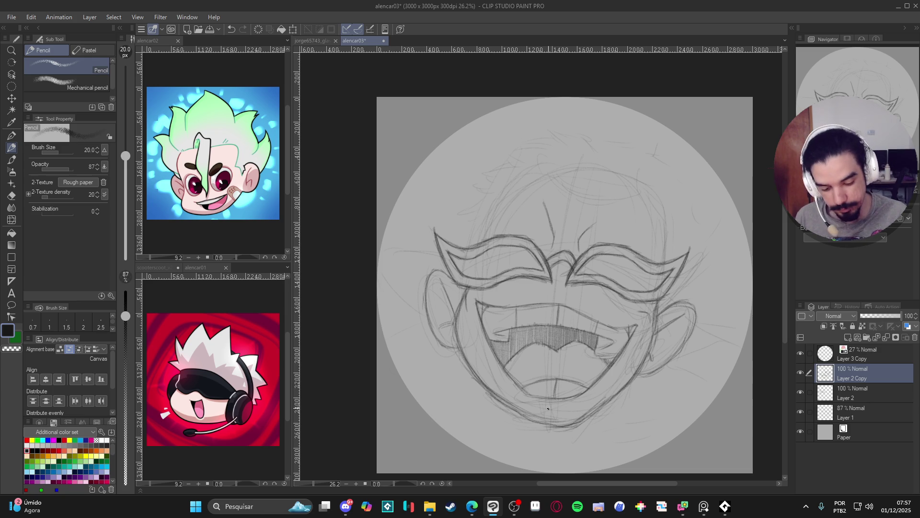
{"action": "left_click_drag", "start_coordinate": [542, 409], "coordinate": [556, 407]}
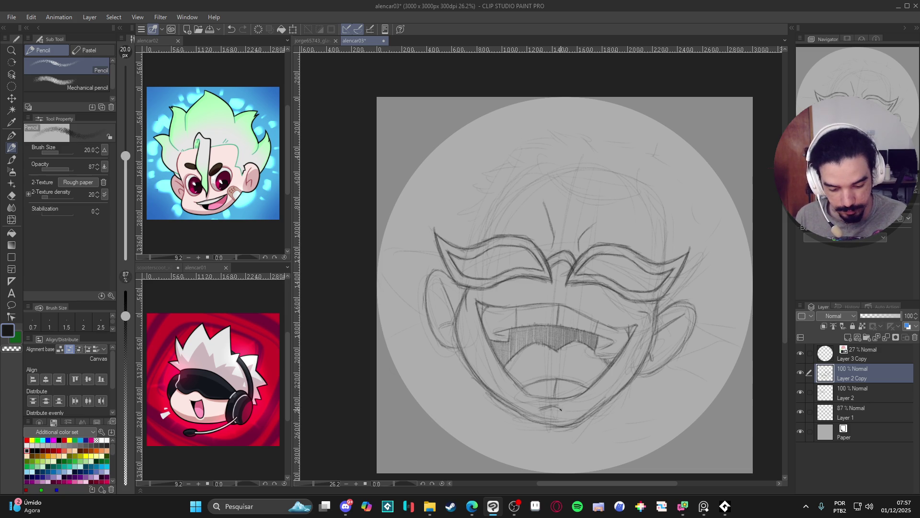
{"action": "left_click_drag", "start_coordinate": [578, 415], "coordinate": [592, 425]}
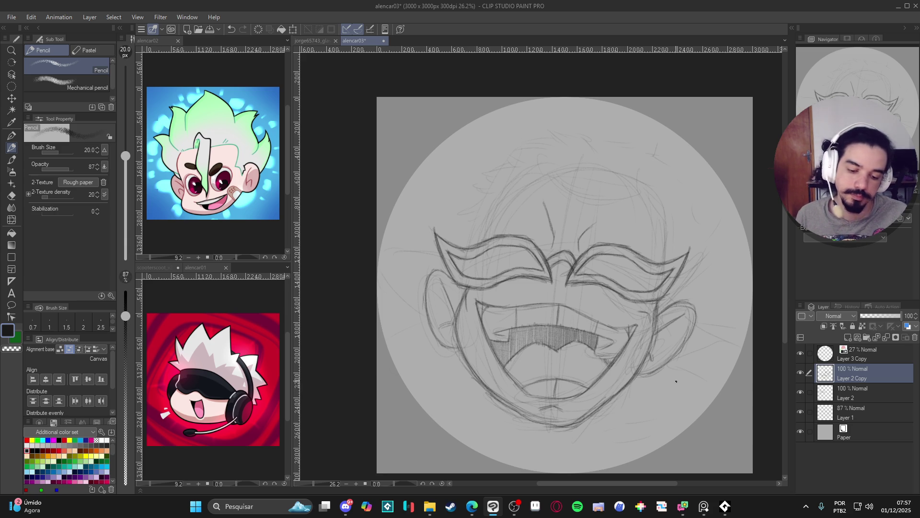
{"action": "left_click_drag", "start_coordinate": [678, 381], "coordinate": [668, 379]}
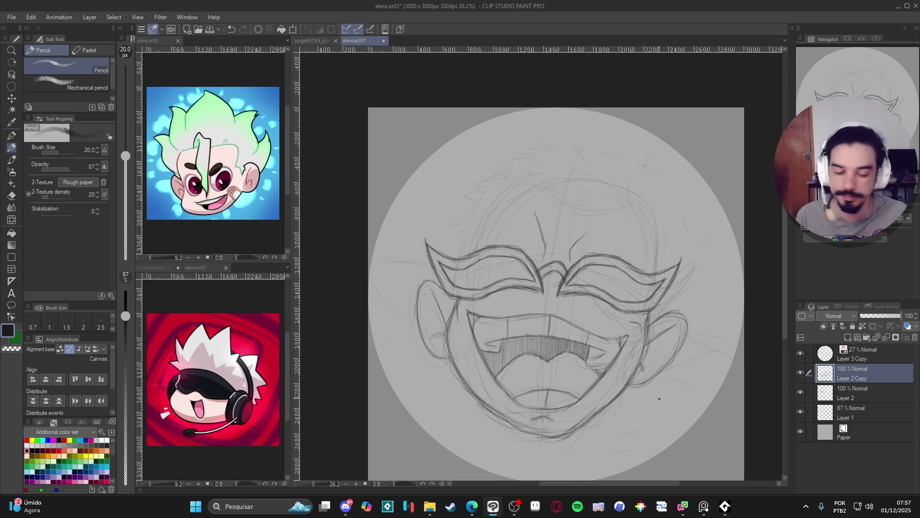
{"action": "scroll", "coordinate": [666, 382], "scroll_direction": "up", "scroll_amount": 2}
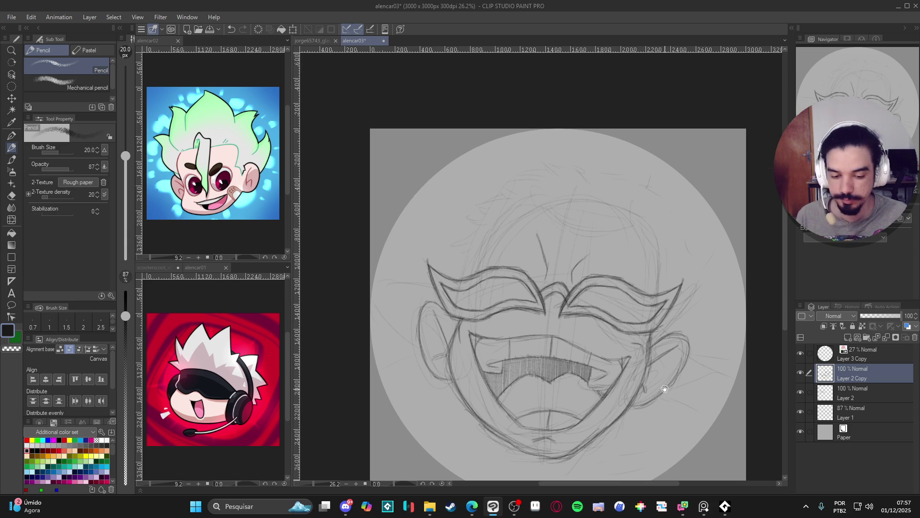
{"action": "scroll", "coordinate": [673, 353], "scroll_direction": "down", "scroll_amount": 1}
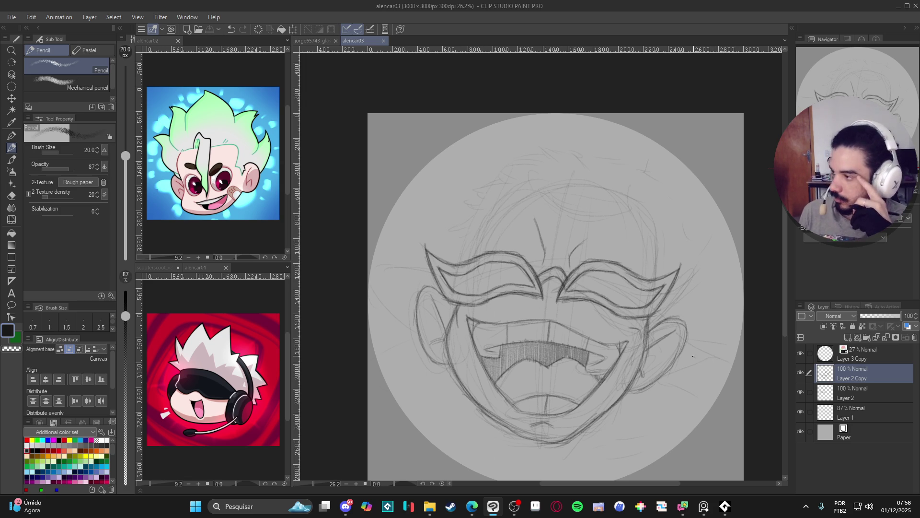
{"action": "left_click", "coordinate": [628, 190]}
Step: Redraw the head oval on Layer 2 after undoing the first try, then hide and reshow Layer 2
{"action": "mouse_move", "coordinate": [570, 140]}
{"action": "left_mouse_down"}
{"action": "mouse_move", "coordinate": [537, 182]}
{"action": "mouse_move", "coordinate": [624, 221]}
{"action": "left_mouse_up"}
{"action": "key", "text": "ctrl+z"}
{"action": "key", "text": "ctrl+z"}
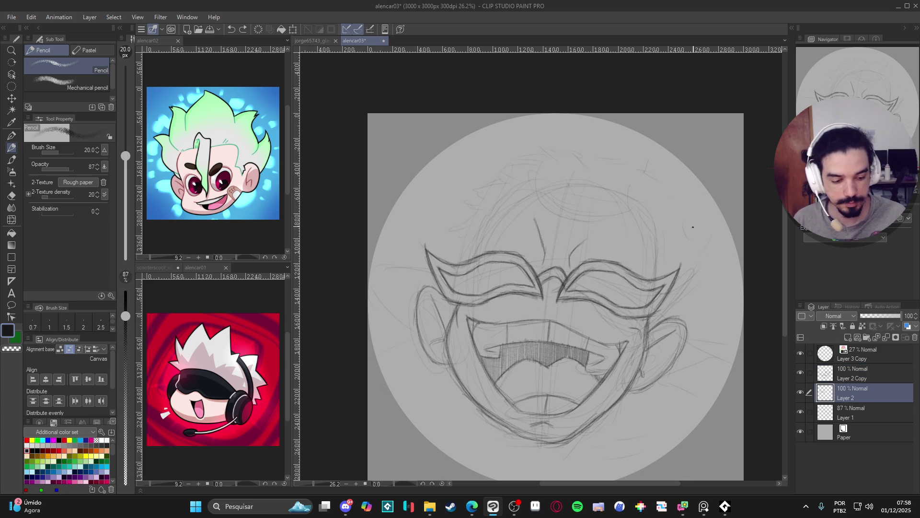
{"action": "mouse_move", "coordinate": [580, 159]}
{"action": "left_mouse_down"}
{"action": "mouse_move", "coordinate": [637, 137]}
{"action": "mouse_move", "coordinate": [645, 211]}
{"action": "left_mouse_up"}
{"action": "left_click_drag", "start_coordinate": [540, 194], "coordinate": [576, 220]}
{"action": "left_click_drag", "start_coordinate": [568, 139], "coordinate": [649, 206]}
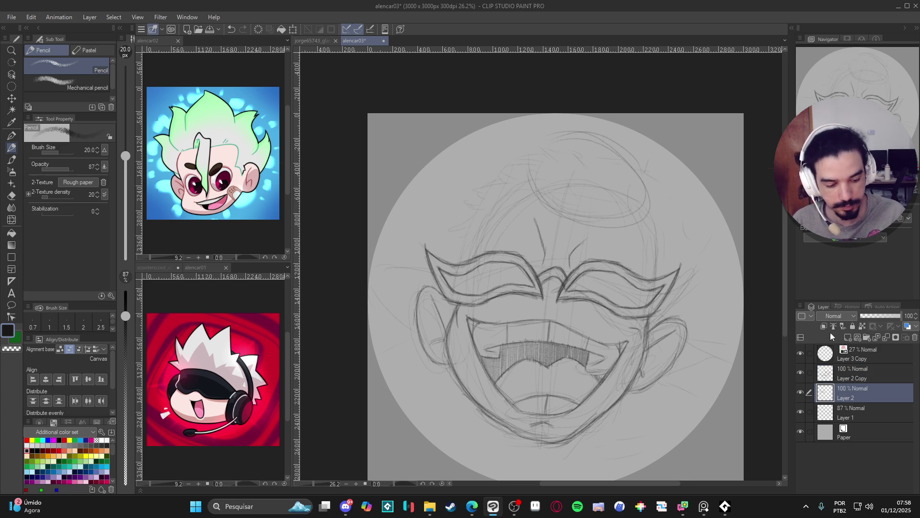
{"action": "left_click", "coordinate": [800, 397]}
{"action": "left_click", "coordinate": [801, 393]}
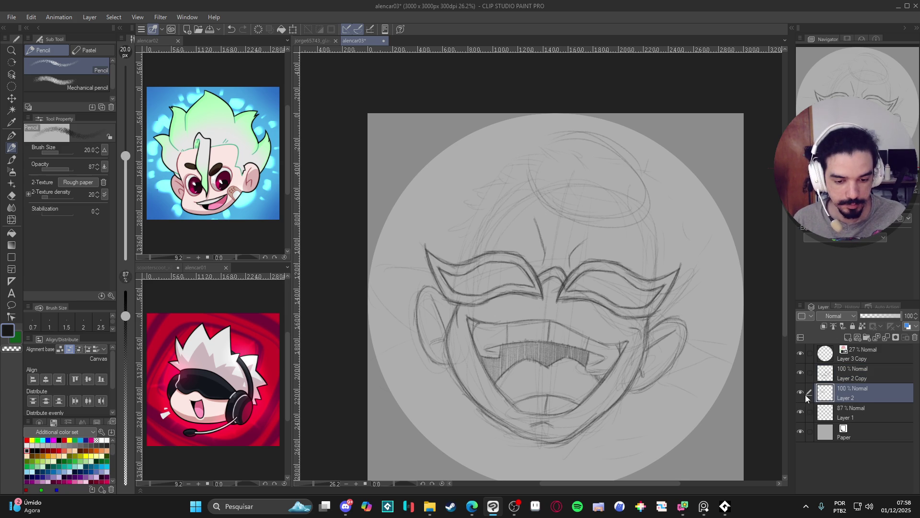
Step: On Layer 1, sketch a big oval over the top of the head
{"action": "left_click", "coordinate": [845, 417]}
{"action": "left_click_drag", "start_coordinate": [559, 152], "coordinate": [640, 187]}
{"action": "left_click_drag", "start_coordinate": [529, 163], "coordinate": [633, 228]}
{"action": "left_click_drag", "start_coordinate": [631, 170], "coordinate": [652, 192]}
{"action": "left_click_drag", "start_coordinate": [554, 137], "coordinate": [572, 136]}
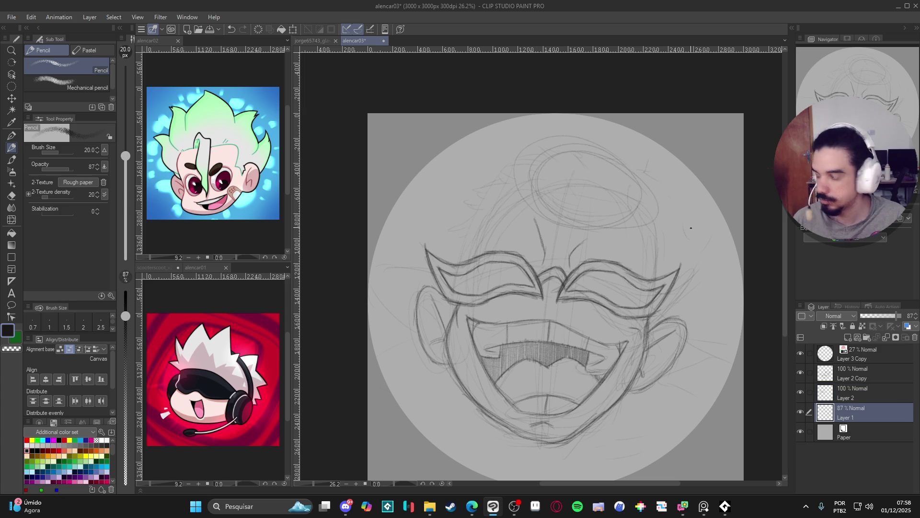
Step: Add loose hair guidelines on the upper-left and strokes along the head's right side
{"action": "left_click_drag", "start_coordinate": [654, 250], "coordinate": [643, 357]}
{"action": "left_click_drag", "start_coordinate": [513, 202], "coordinate": [462, 264]}
{"action": "left_click_drag", "start_coordinate": [508, 207], "coordinate": [483, 233]}
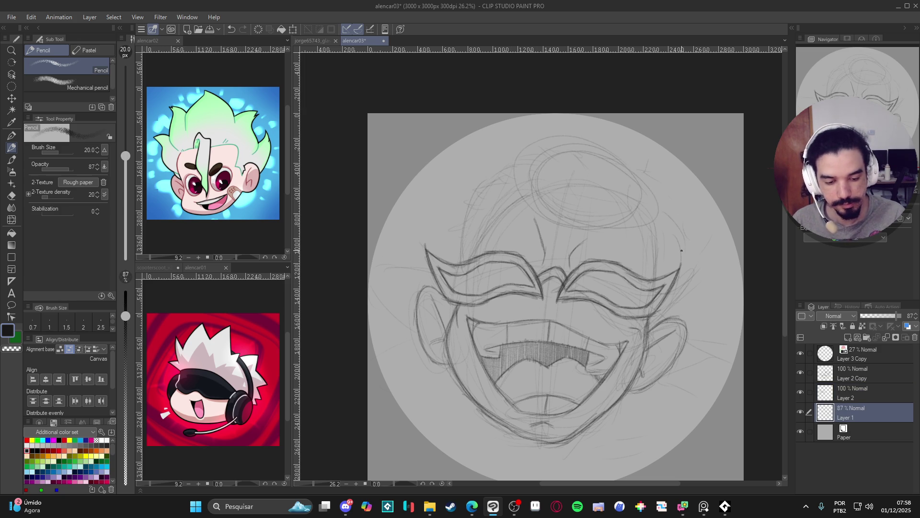
{"action": "left_click_drag", "start_coordinate": [683, 259], "coordinate": [685, 235]}
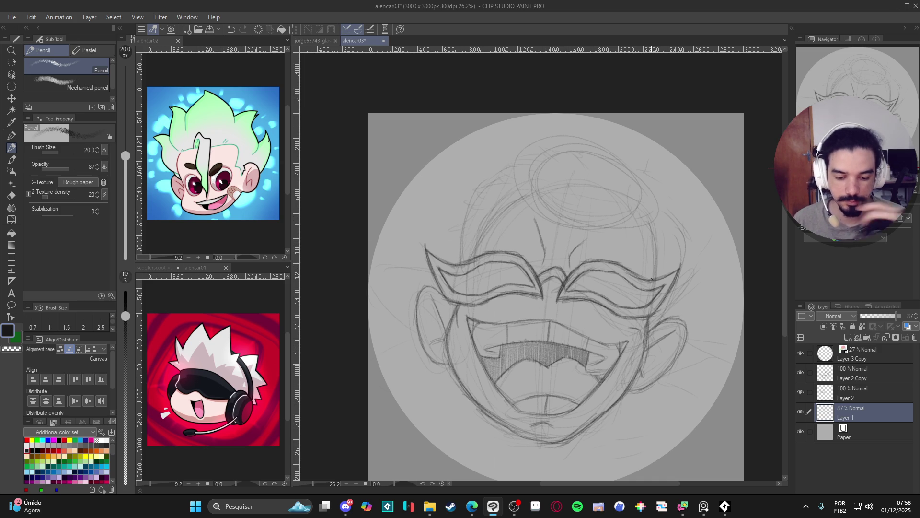
{"action": "left_click", "coordinate": [859, 377]}
{"action": "left_click", "coordinate": [843, 408]}
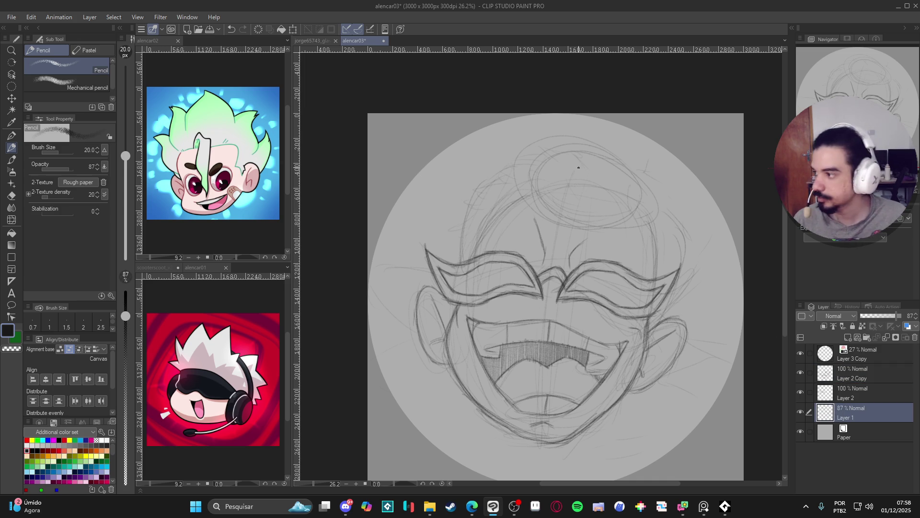
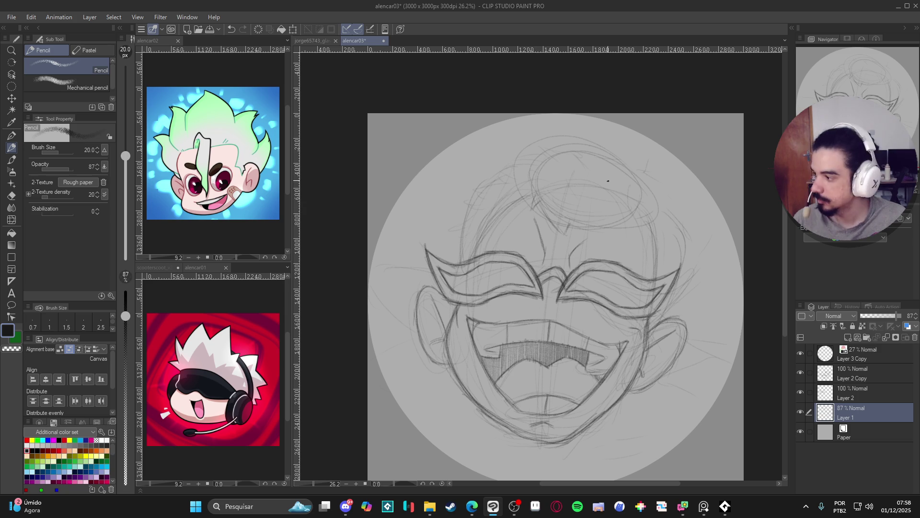
Step: Undo the stray pencil stroke and return to the Pencil after toggling the Eraser
{"action": "key", "text": "ctrl+z"}
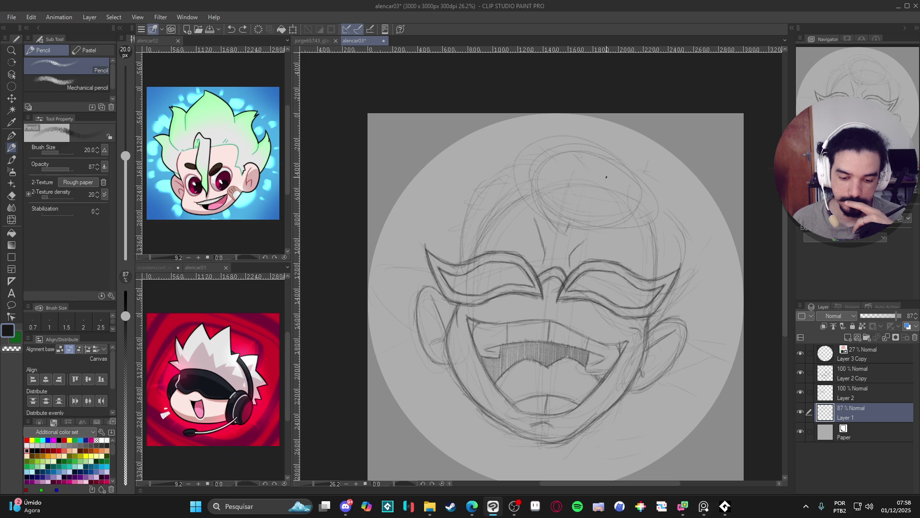
{"action": "key", "text": "e"}
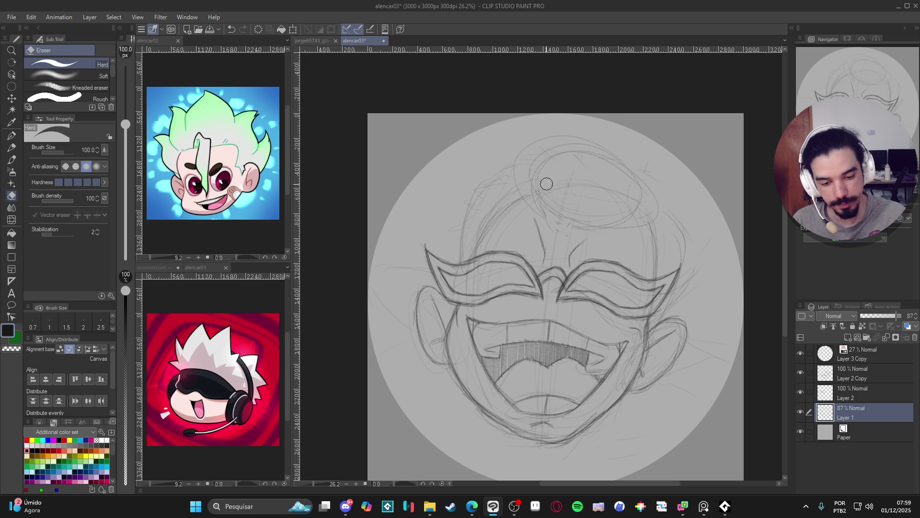
{"action": "key", "text": "p"}
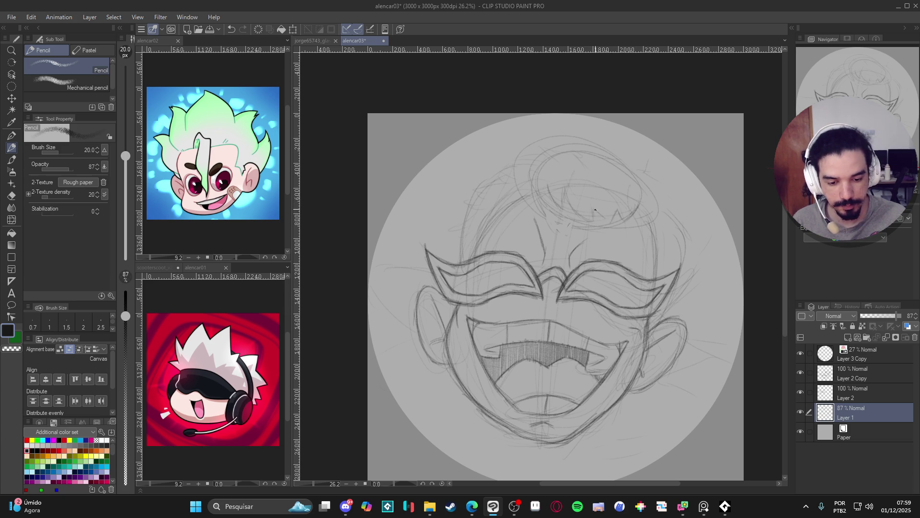
Step: Sketch rough hair strokes and both sides of the head on Layer 1
{"action": "left_click_drag", "start_coordinate": [613, 220], "coordinate": [623, 211]}
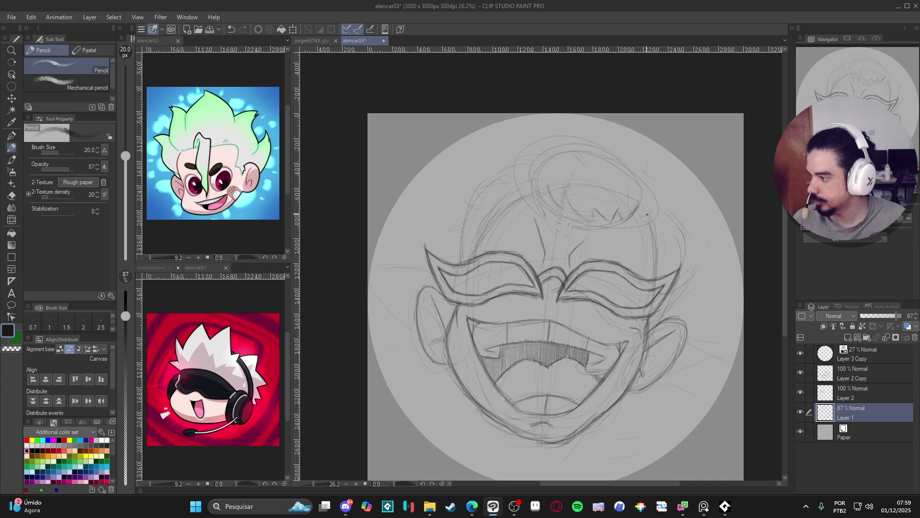
{"action": "left_click_drag", "start_coordinate": [650, 229], "coordinate": [658, 263]}
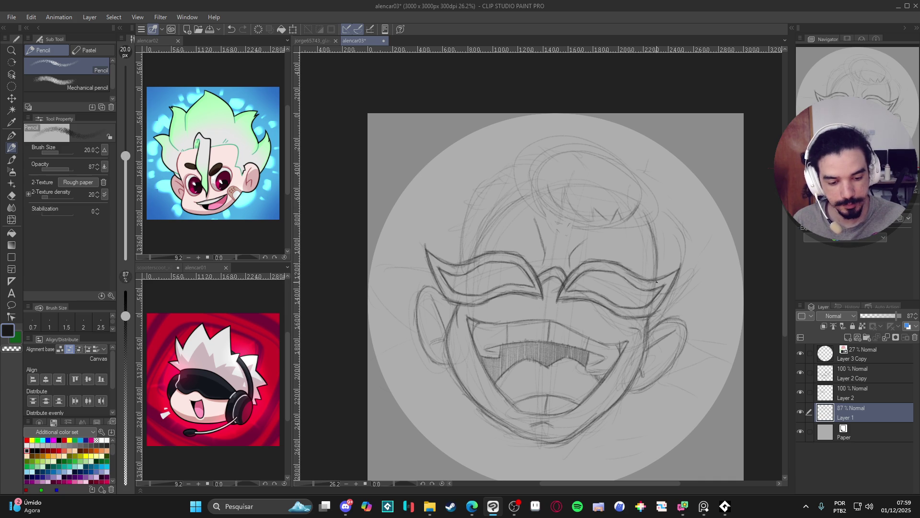
{"action": "left_click_drag", "start_coordinate": [513, 208], "coordinate": [475, 251]}
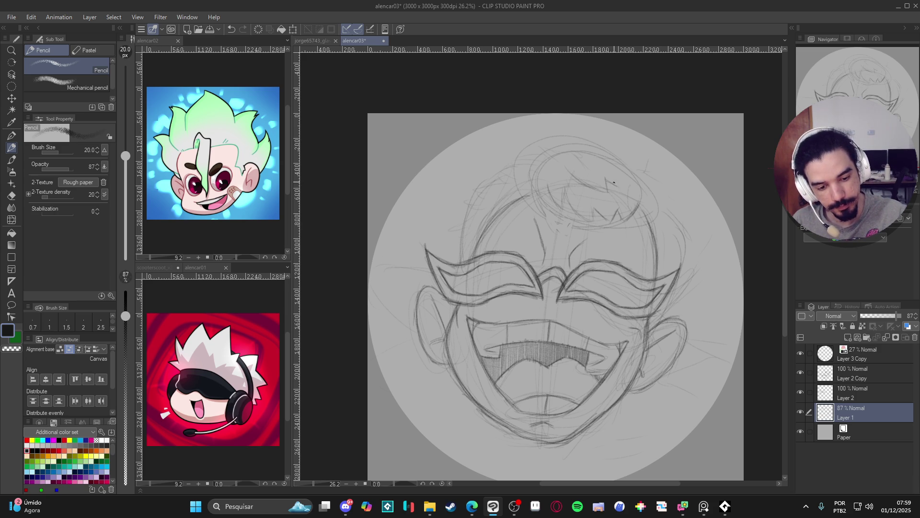
{"action": "left_click_drag", "start_coordinate": [610, 127], "coordinate": [624, 147]}
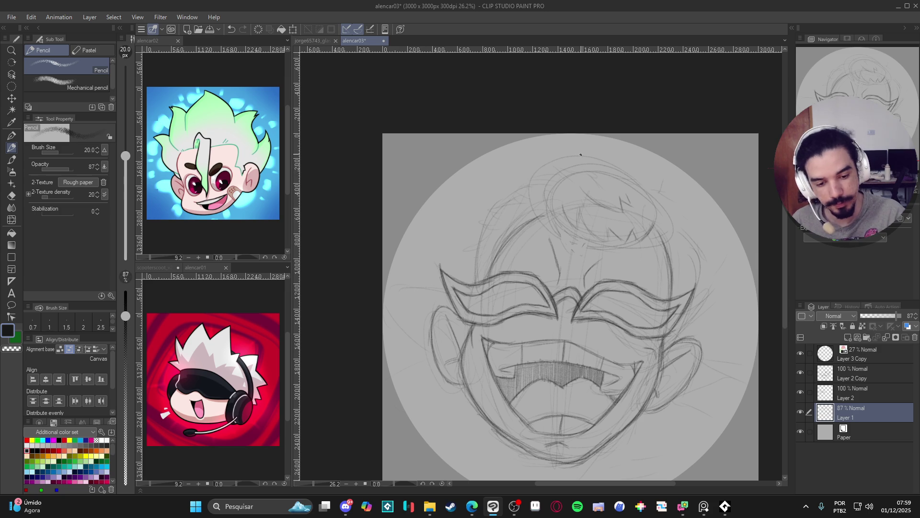
{"action": "mouse_move", "coordinate": [580, 151]}
{"action": "left_mouse_down"}
{"action": "mouse_move", "coordinate": [566, 146]}
{"action": "mouse_move", "coordinate": [493, 190]}
{"action": "mouse_move", "coordinate": [467, 247]}
{"action": "left_mouse_up"}
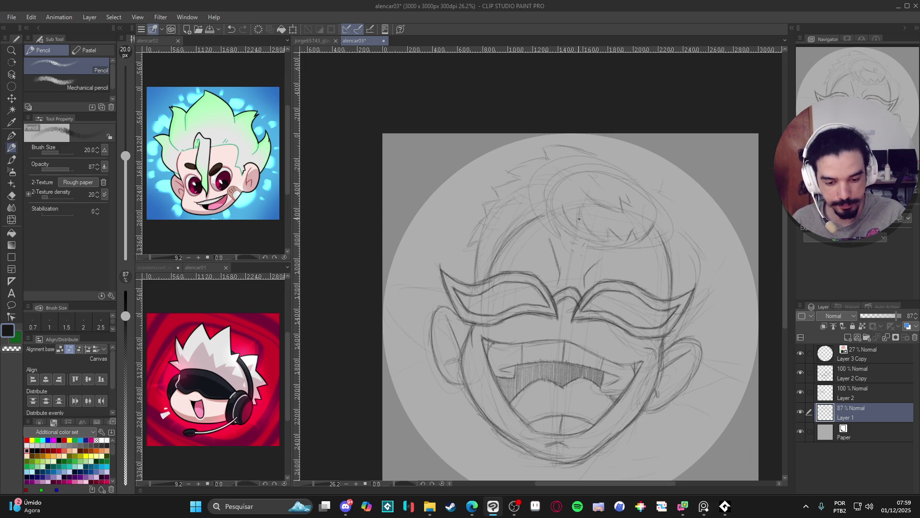
Step: Rough in spiky hair strands across the top and upper-left of the head
{"action": "mouse_move", "coordinate": [582, 208]}
{"action": "left_mouse_down"}
{"action": "mouse_move", "coordinate": [581, 228]}
{"action": "mouse_move", "coordinate": [544, 235]}
{"action": "left_mouse_up"}
{"action": "mouse_move", "coordinate": [580, 211]}
{"action": "left_mouse_down"}
{"action": "mouse_move", "coordinate": [596, 240]}
{"action": "mouse_move", "coordinate": [608, 241]}
{"action": "left_mouse_up"}
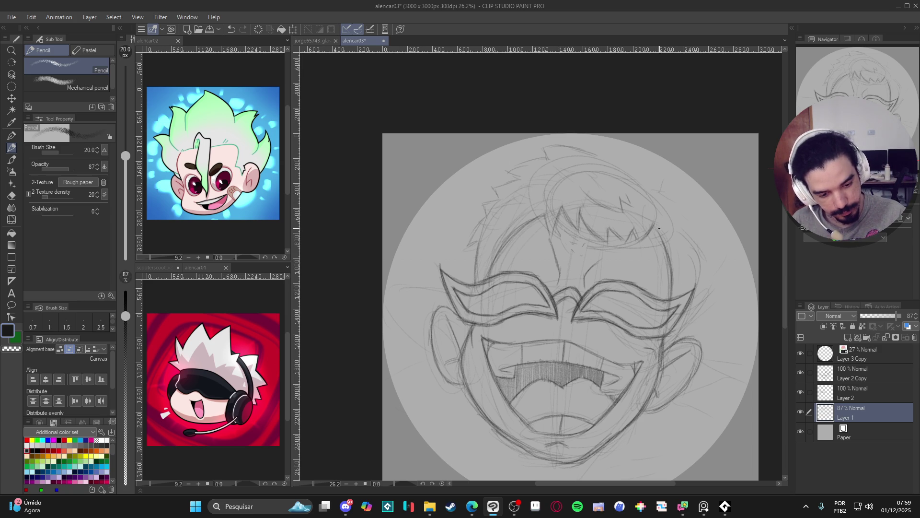
{"action": "left_click_drag", "start_coordinate": [662, 223], "coordinate": [664, 235]}
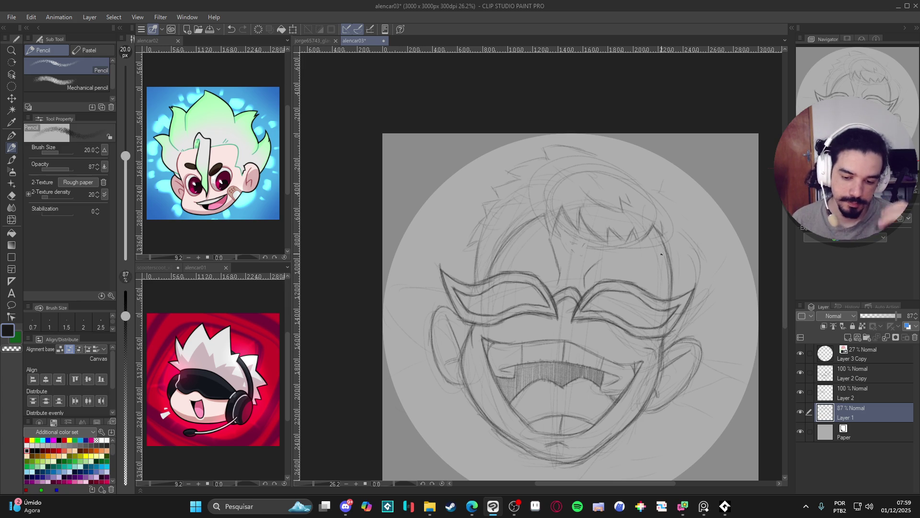
{"action": "left_click_drag", "start_coordinate": [506, 172], "coordinate": [527, 165]}
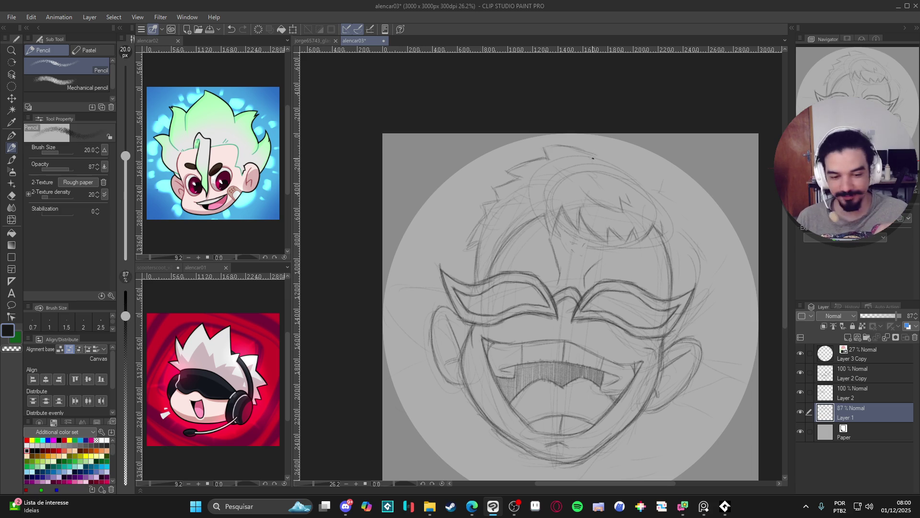
{"action": "left_click_drag", "start_coordinate": [607, 147], "coordinate": [614, 161]}
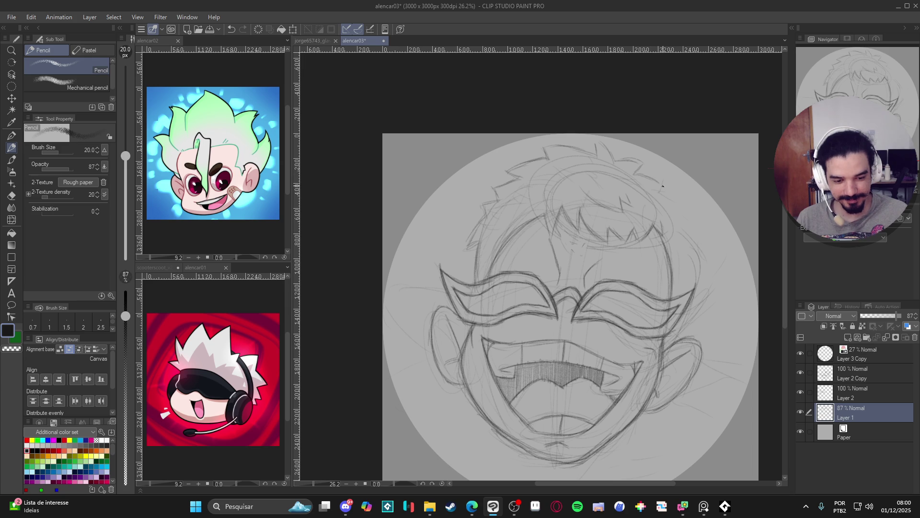
Step: Redraw the right hairline and head contour, and add right cheek lines
{"action": "mouse_move", "coordinate": [664, 192]}
{"action": "left_mouse_down"}
{"action": "mouse_move", "coordinate": [687, 223]}
{"action": "mouse_move", "coordinate": [684, 284]}
{"action": "left_mouse_up"}
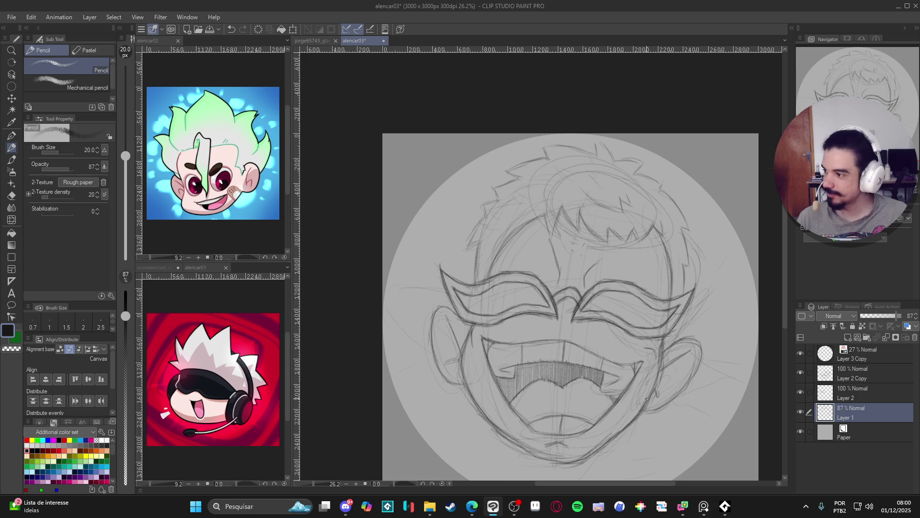
{"action": "key", "text": "ctrl+z"}
{"action": "left_click_drag", "start_coordinate": [686, 273], "coordinate": [688, 295]}
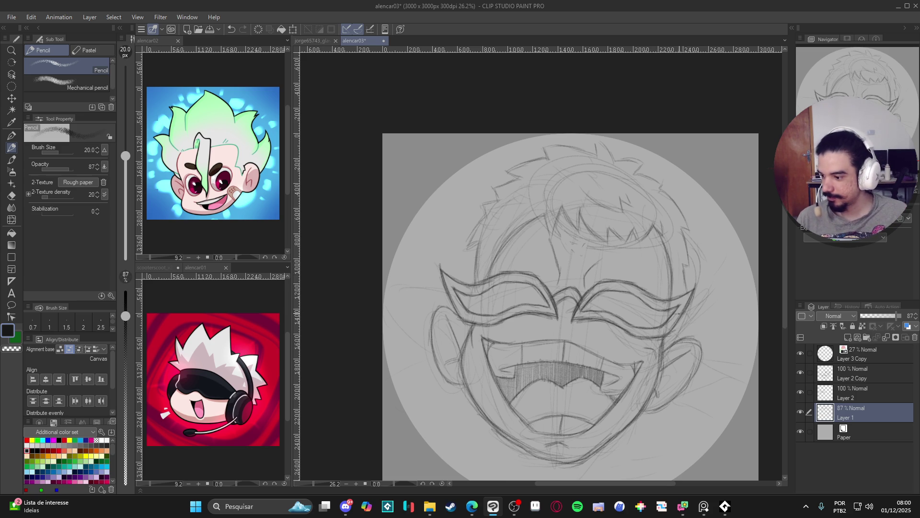
{"action": "left_click_drag", "start_coordinate": [681, 317], "coordinate": [668, 347]}
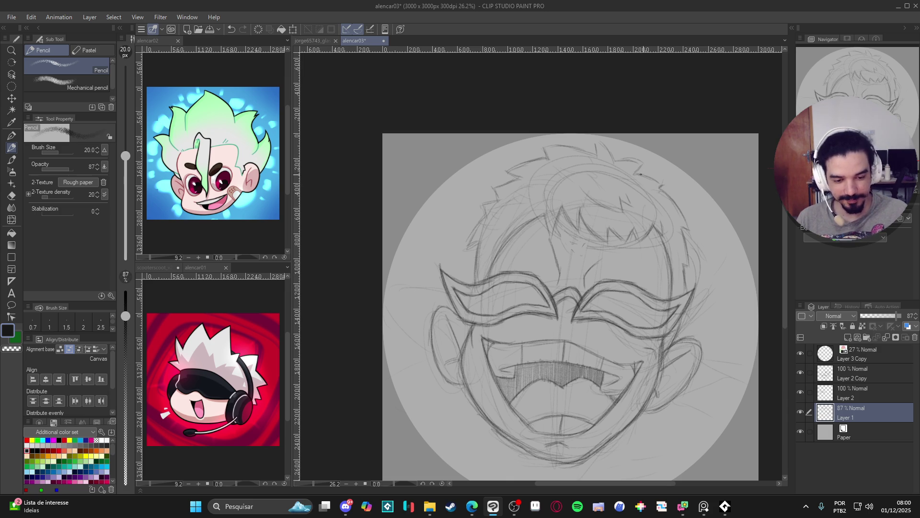
{"action": "left_click_drag", "start_coordinate": [648, 163], "coordinate": [631, 173]}
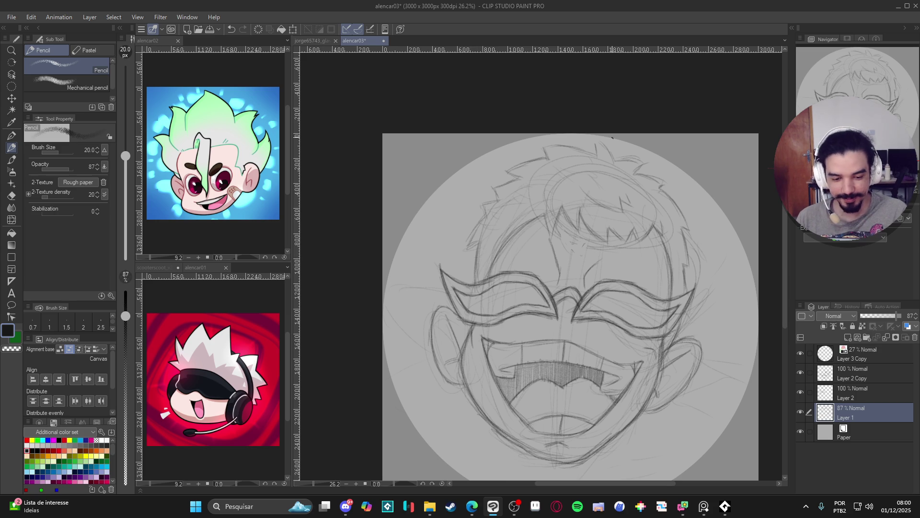
{"action": "scroll", "coordinate": [693, 352], "scroll_direction": "down", "scroll_amount": 2}
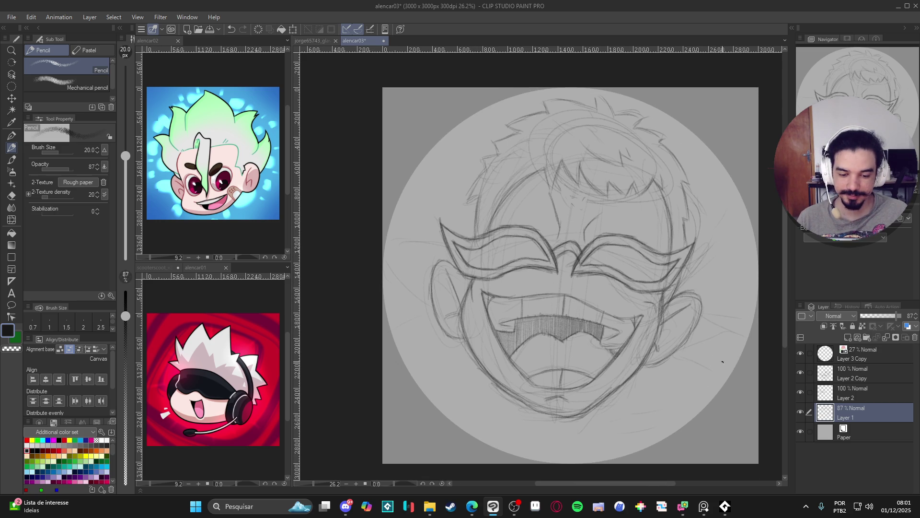
Step: Toggle Layer 1's visibility to compare the sketch underneath
{"action": "left_click", "coordinate": [800, 412]}
{"action": "left_click", "coordinate": [800, 412]}
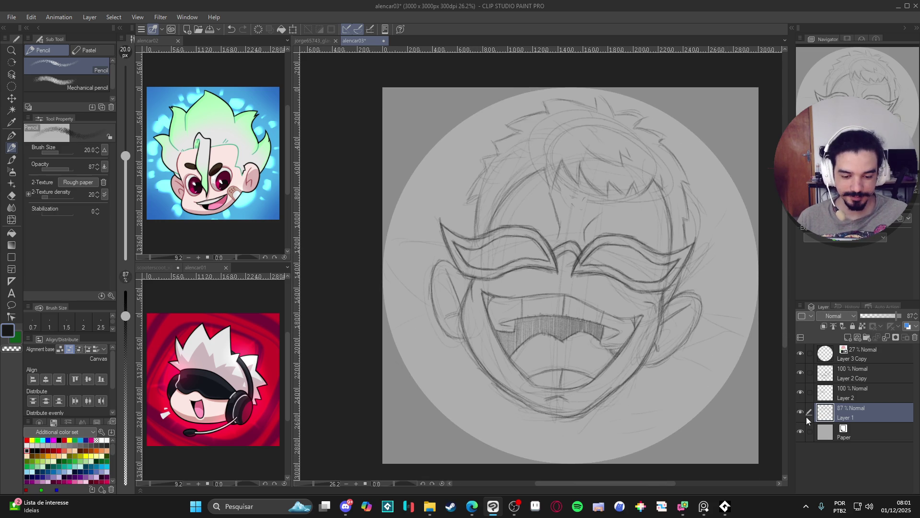
{"action": "left_click_drag", "start_coordinate": [738, 412], "coordinate": [736, 415]}
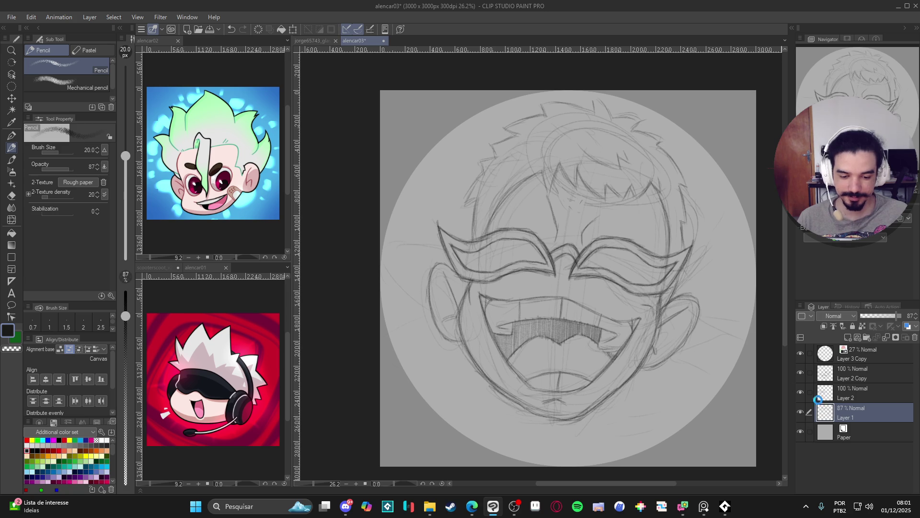
{"action": "left_click", "coordinate": [800, 412]}
{"action": "left_click", "coordinate": [800, 413]}
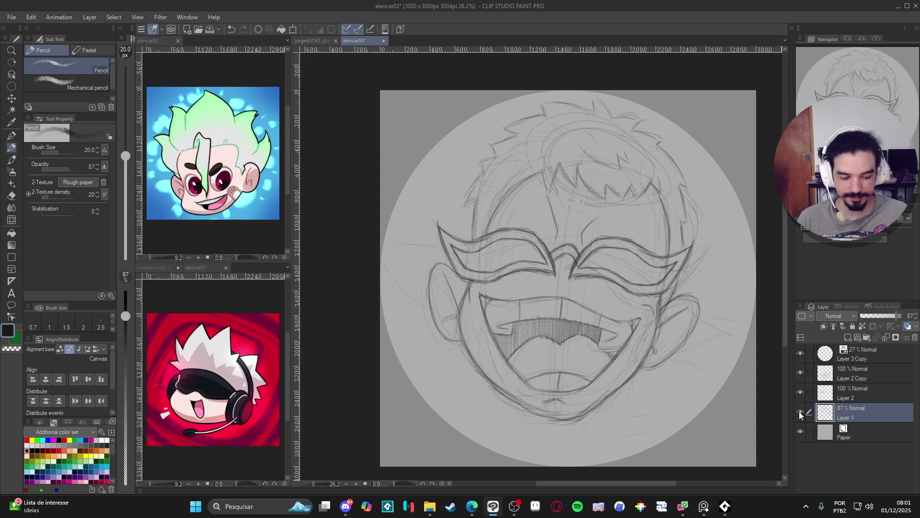
Step: Merge Layer 2 Copy down into Layer 2 and add a new Layer 3 above Layer 1
{"action": "left_click", "coordinate": [826, 393]}
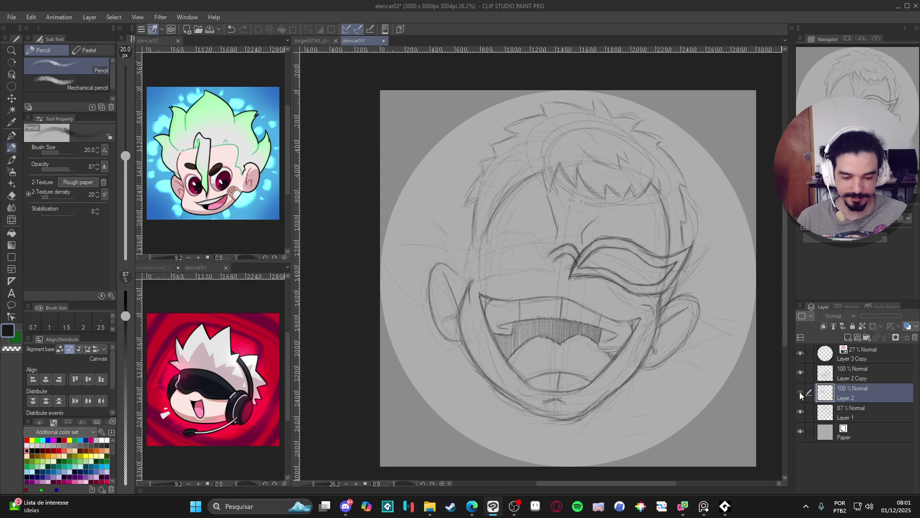
{"action": "left_click", "coordinate": [833, 369]}
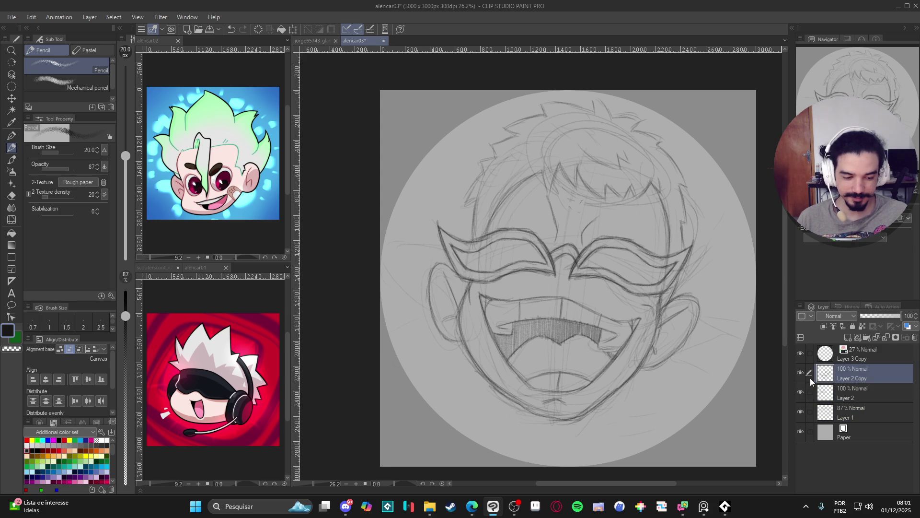
{"action": "key", "text": "ctrl+e"}
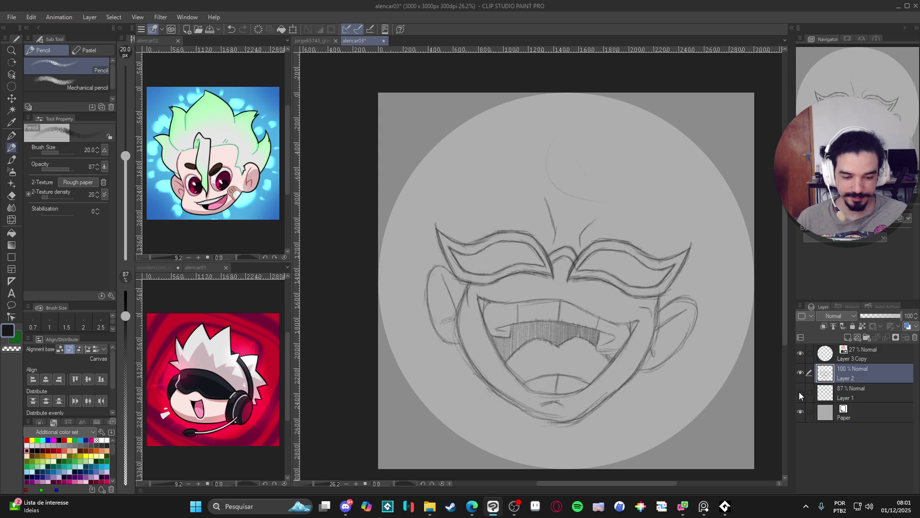
{"action": "left_click", "coordinate": [805, 395]}
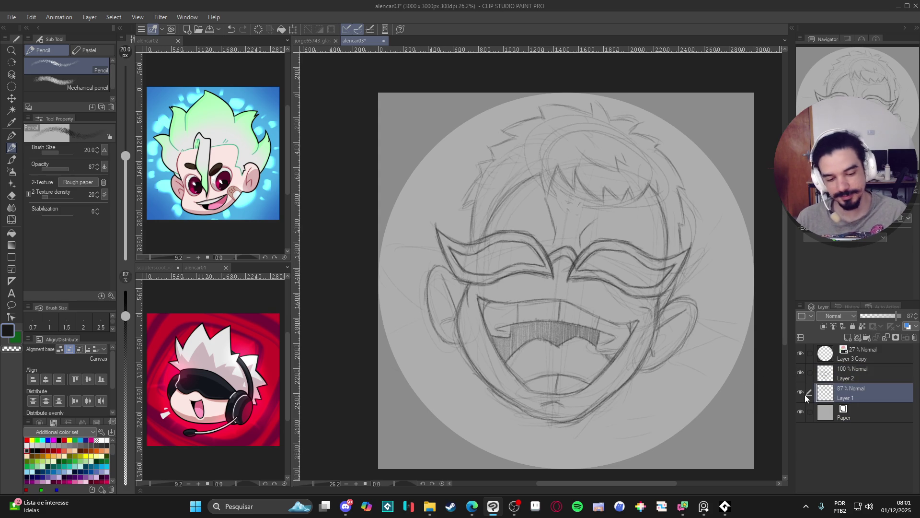
{"action": "key", "text": "ctrl+shift+n"}
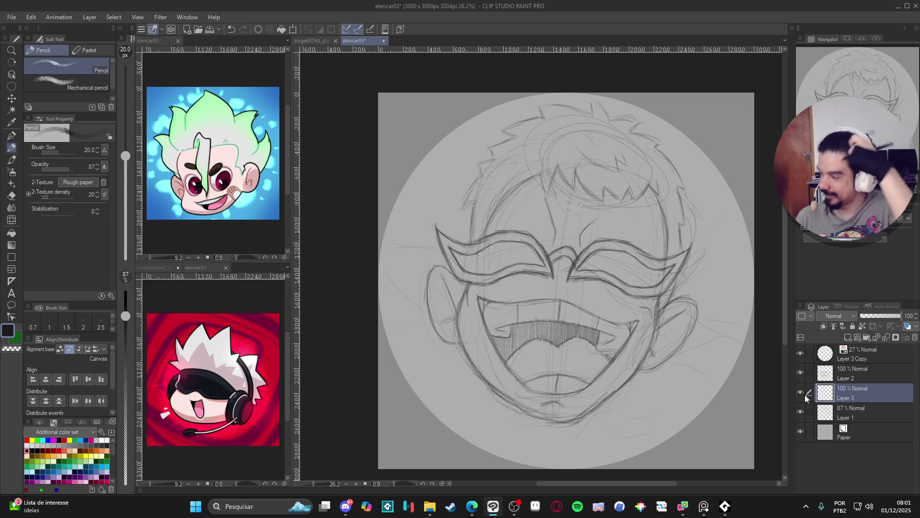
{"action": "left_click_drag", "start_coordinate": [434, 270], "coordinate": [398, 309]}
{"action": "left_click_drag", "start_coordinate": [392, 245], "coordinate": [390, 267]}
{"action": "left_click_drag", "start_coordinate": [421, 187], "coordinate": [397, 240]}
{"action": "left_click_drag", "start_coordinate": [412, 200], "coordinate": [402, 224]}
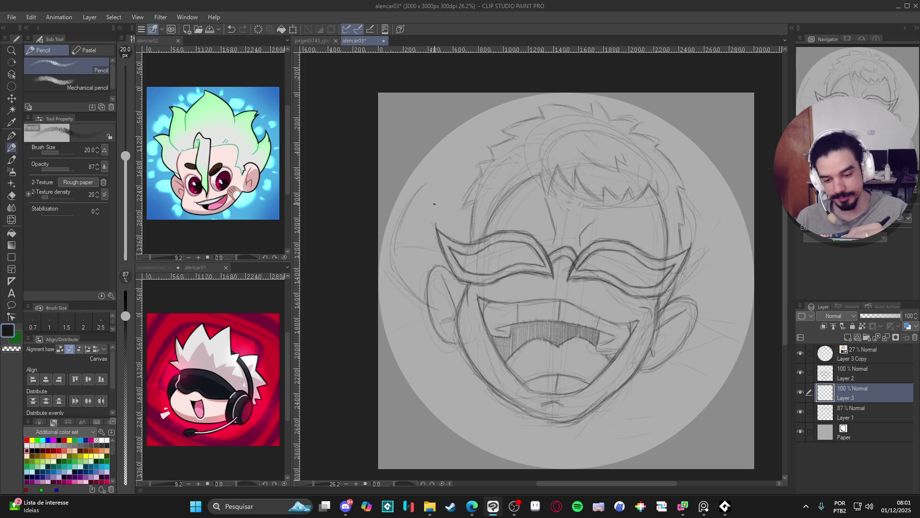
{"action": "left_click_drag", "start_coordinate": [468, 222], "coordinate": [422, 181]}
{"action": "left_click_drag", "start_coordinate": [411, 290], "coordinate": [393, 248]}
{"action": "mouse_move", "coordinate": [452, 176]}
{"action": "left_mouse_down"}
{"action": "mouse_move", "coordinate": [449, 204]}
{"action": "mouse_move", "coordinate": [460, 169]}
{"action": "left_mouse_up"}
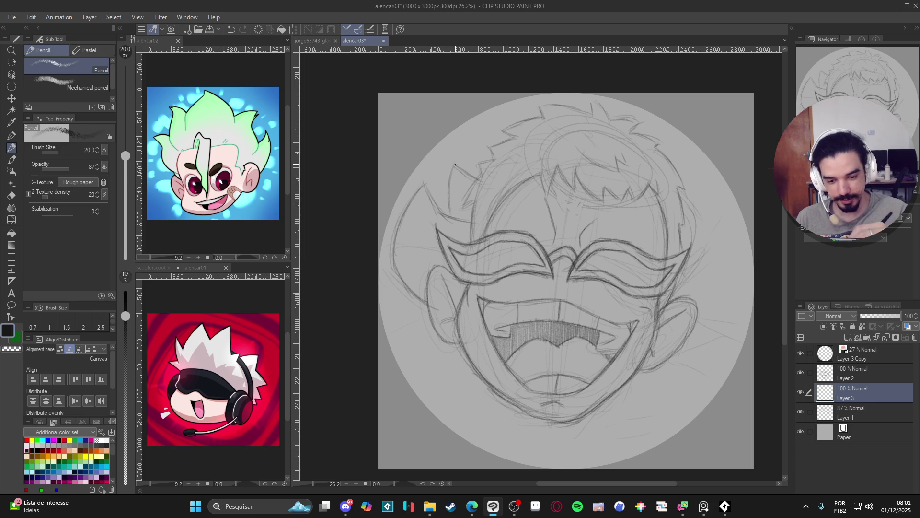
{"action": "key", "text": "e"}
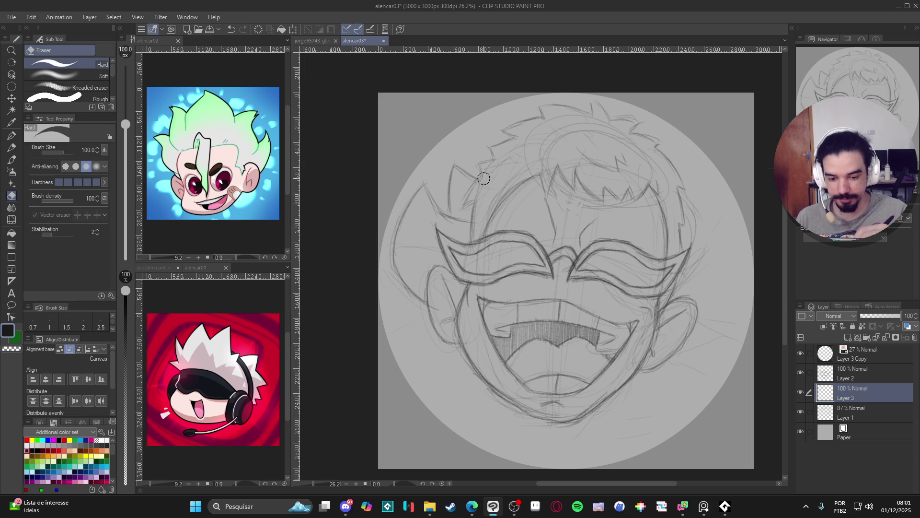
{"action": "key", "text": "p"}
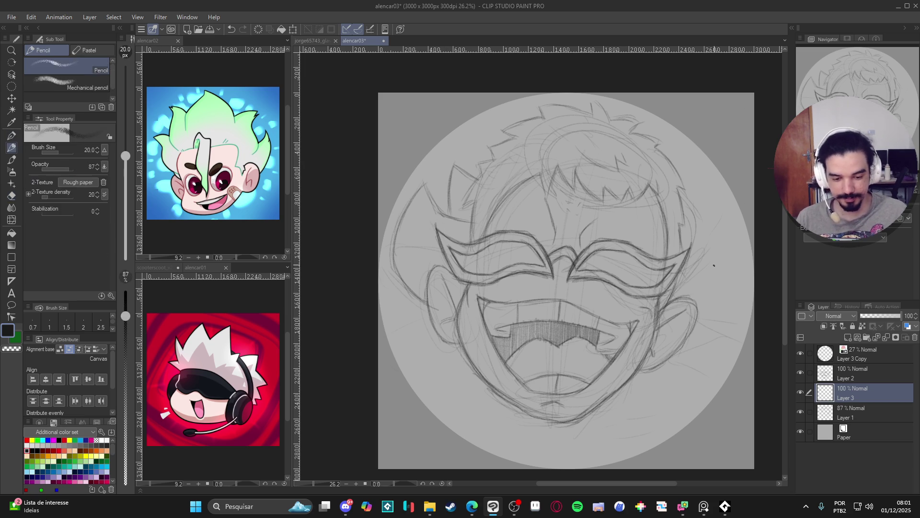
{"action": "left_click_drag", "start_coordinate": [449, 256], "coordinate": [484, 255]}
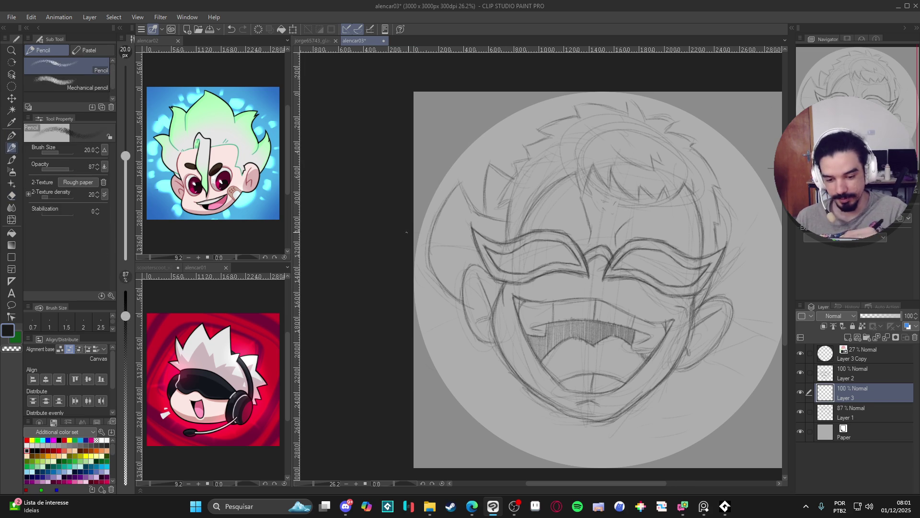
{"action": "left_click_drag", "start_coordinate": [725, 329], "coordinate": [646, 332]}
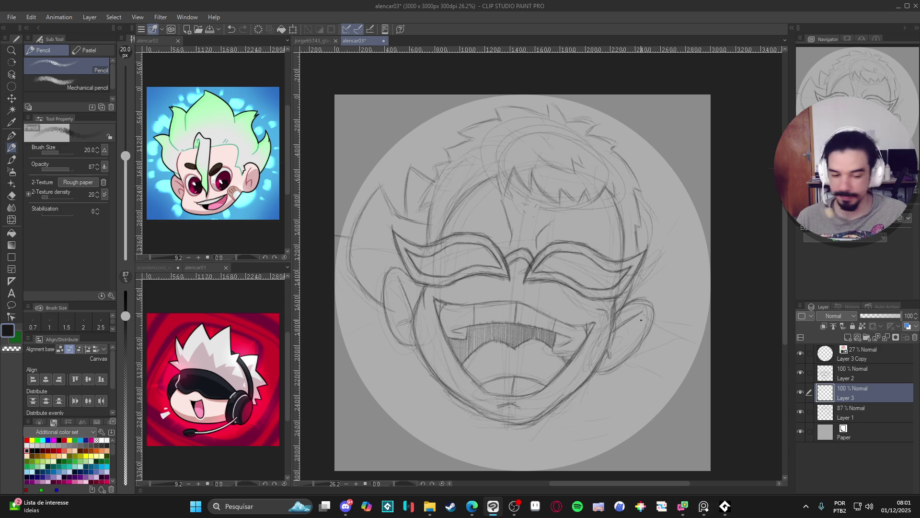
{"action": "mouse_move", "coordinate": [633, 238]}
{"action": "left_mouse_down"}
{"action": "mouse_move", "coordinate": [670, 234]}
{"action": "mouse_move", "coordinate": [701, 249]}
{"action": "mouse_move", "coordinate": [641, 238]}
{"action": "left_mouse_up"}
{"action": "mouse_move", "coordinate": [705, 262]}
{"action": "left_mouse_down"}
{"action": "mouse_move", "coordinate": [676, 282]}
{"action": "mouse_move", "coordinate": [668, 307]}
{"action": "left_mouse_up"}
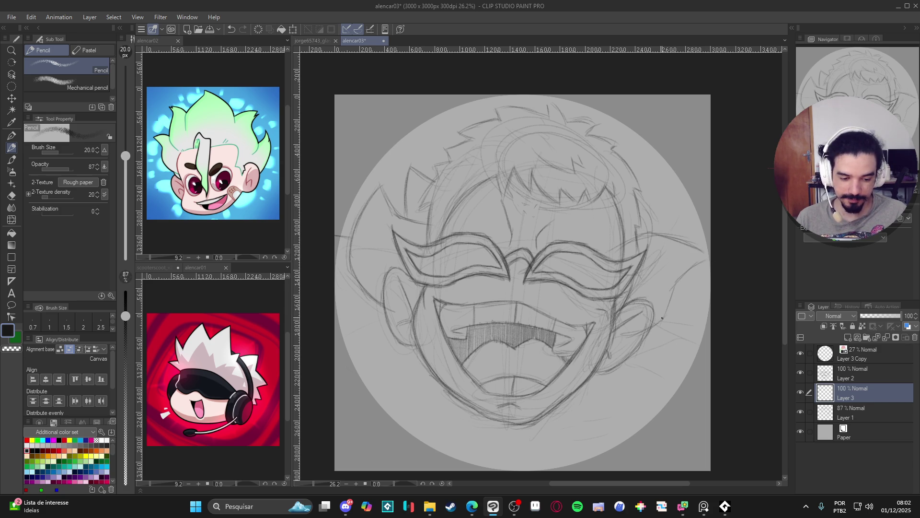
{"action": "key", "text": "e"}
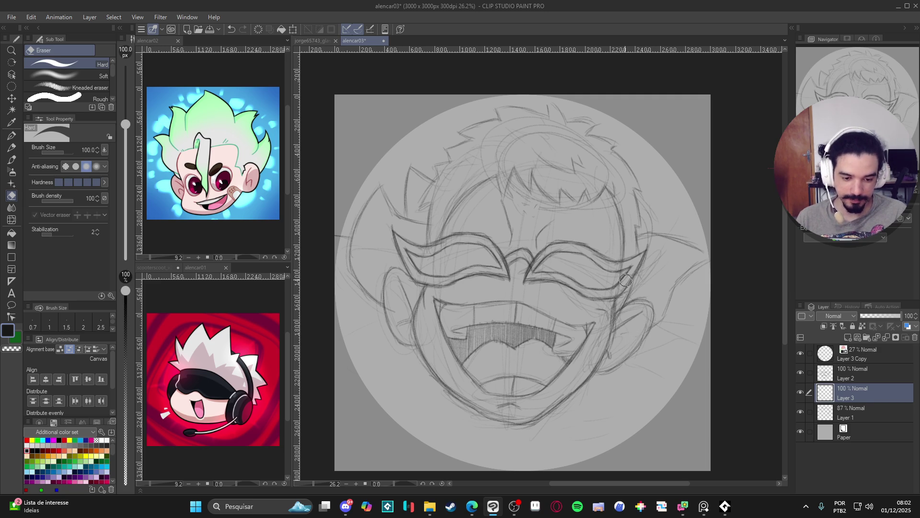
{"action": "key", "text": "p"}
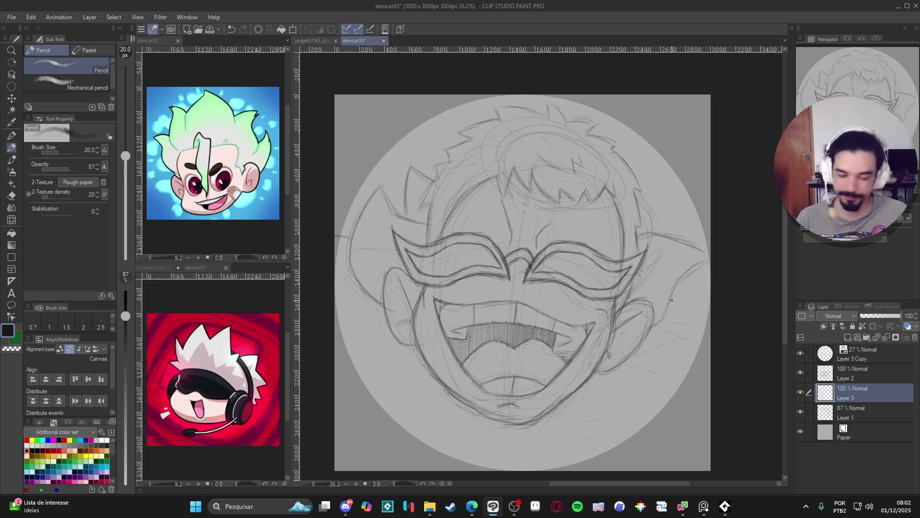
Step: Sketch lines on the right of the head, right of the face and lower right jaw
{"action": "scroll", "coordinate": [675, 298], "scroll_direction": "down", "scroll_amount": 2}
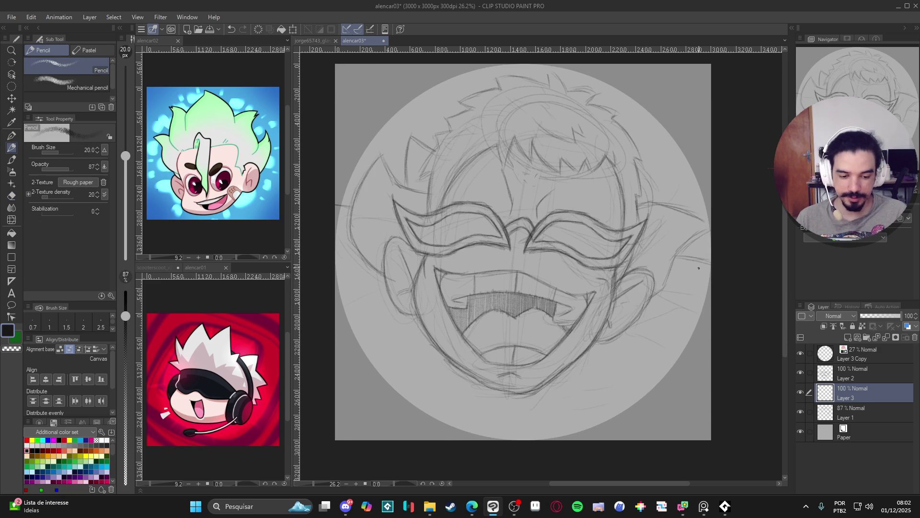
{"action": "scroll", "coordinate": [407, 268], "scroll_direction": "left", "scroll_amount": 4}
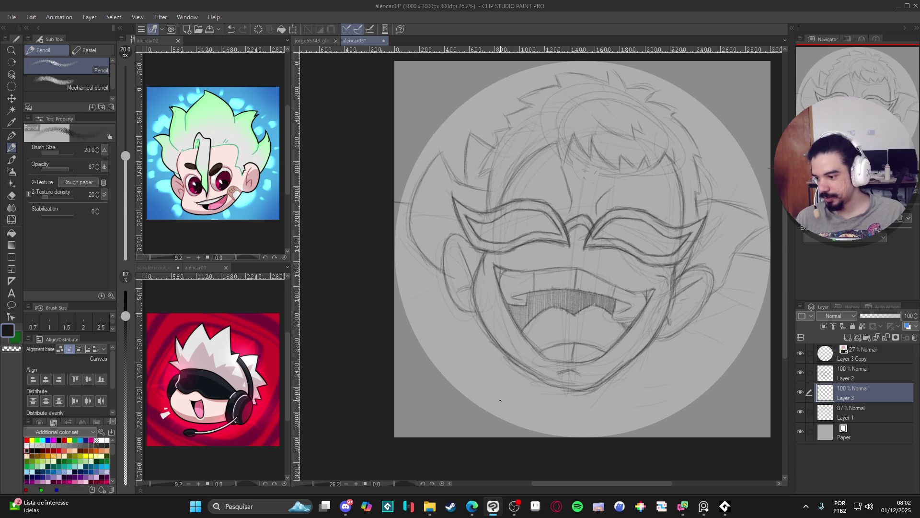
{"action": "scroll", "coordinate": [691, 354], "scroll_direction": "right", "scroll_amount": 3}
{"action": "scroll", "coordinate": [660, 366], "scroll_direction": "up", "scroll_amount": 3}
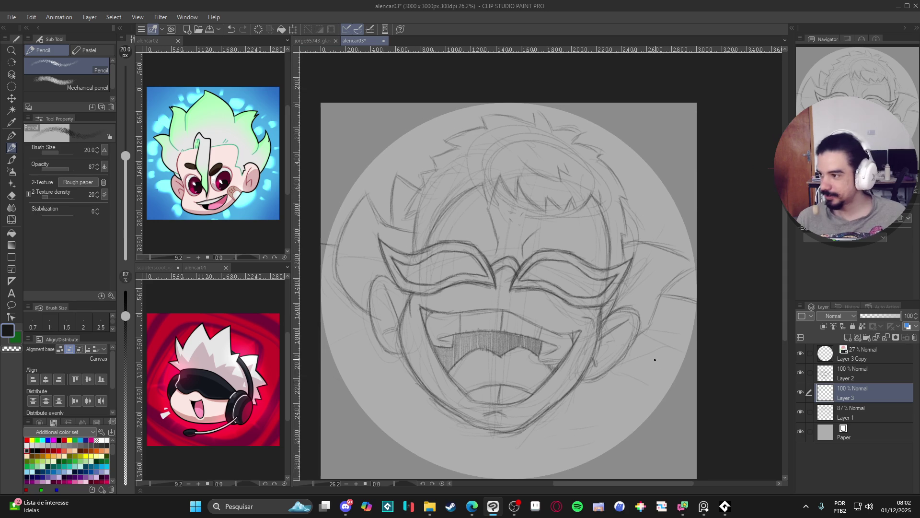
{"action": "mouse_move", "coordinate": [637, 212]}
{"action": "left_mouse_down"}
{"action": "mouse_move", "coordinate": [649, 210]}
{"action": "mouse_move", "coordinate": [650, 247]}
{"action": "mouse_move", "coordinate": [653, 218]}
{"action": "left_mouse_up"}
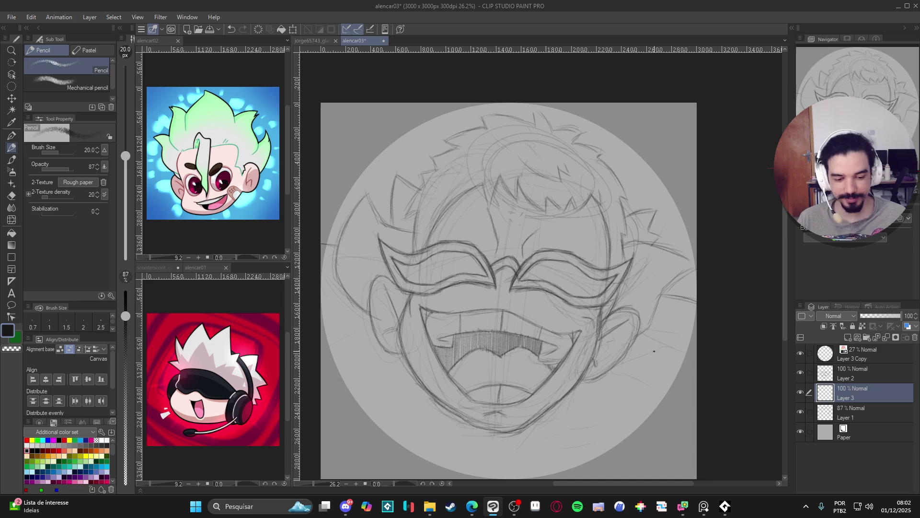
{"action": "left_click_drag", "start_coordinate": [654, 349], "coordinate": [670, 357]}
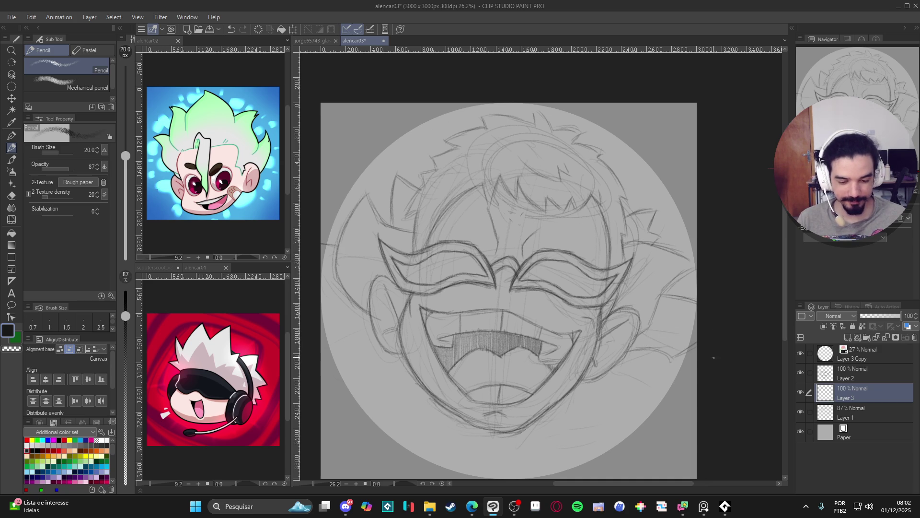
{"action": "mouse_move", "coordinate": [676, 413]}
{"action": "left_mouse_down"}
{"action": "mouse_move", "coordinate": [631, 432]}
{"action": "mouse_move", "coordinate": [568, 397]}
{"action": "mouse_move", "coordinate": [588, 414]}
{"action": "mouse_move", "coordinate": [617, 392]}
{"action": "left_mouse_up"}
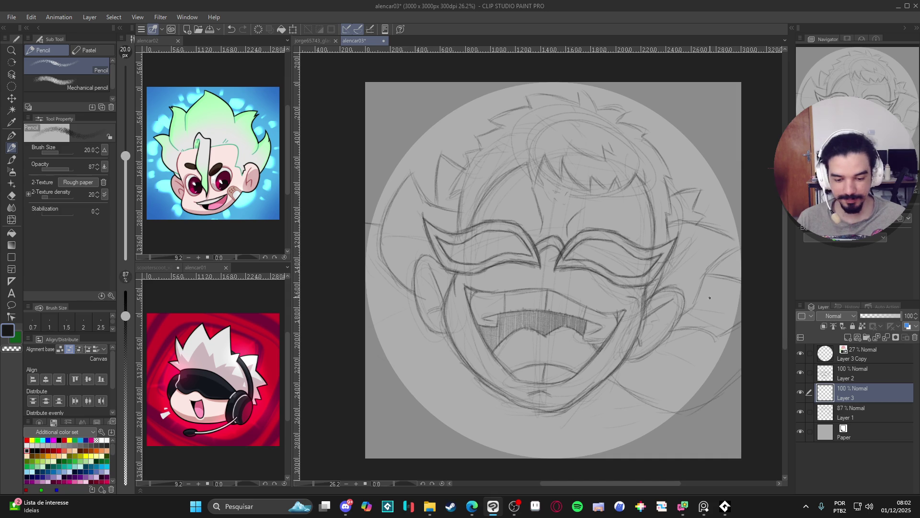
Step: Sketch the left and lower-left edges of the face with short strokes below the cheek
{"action": "mouse_move", "coordinate": [411, 302]}
{"action": "left_mouse_down"}
{"action": "mouse_move", "coordinate": [372, 321]}
{"action": "mouse_move", "coordinate": [412, 352]}
{"action": "mouse_move", "coordinate": [382, 398]}
{"action": "left_mouse_up"}
{"action": "left_click_drag", "start_coordinate": [397, 403], "coordinate": [370, 444]}
{"action": "left_click_drag", "start_coordinate": [462, 374], "coordinate": [458, 393]}
{"action": "left_click_drag", "start_coordinate": [456, 400], "coordinate": [447, 424]}
{"action": "left_click_drag", "start_coordinate": [397, 444], "coordinate": [370, 449]}
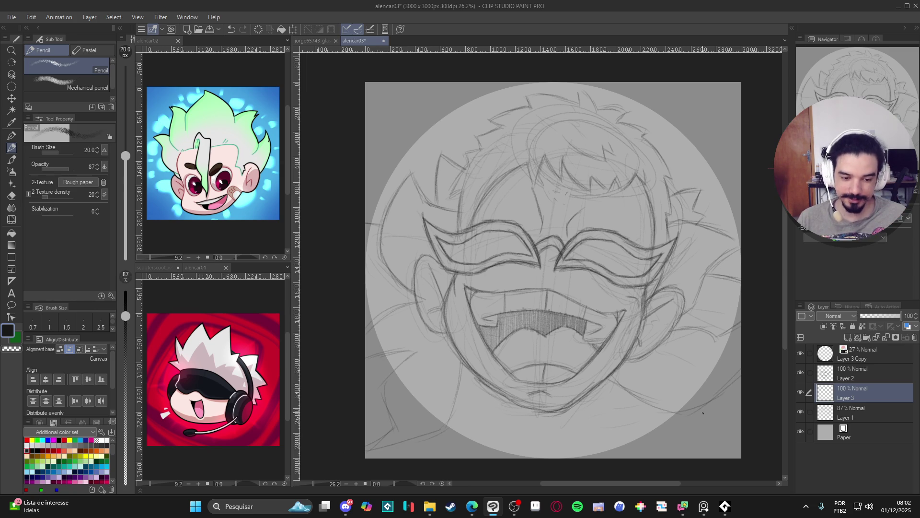
Step: Add strokes at the circle's right edge, left cheek, left of the head and beside the right cheek
{"action": "left_click_drag", "start_coordinate": [705, 421], "coordinate": [704, 396]}
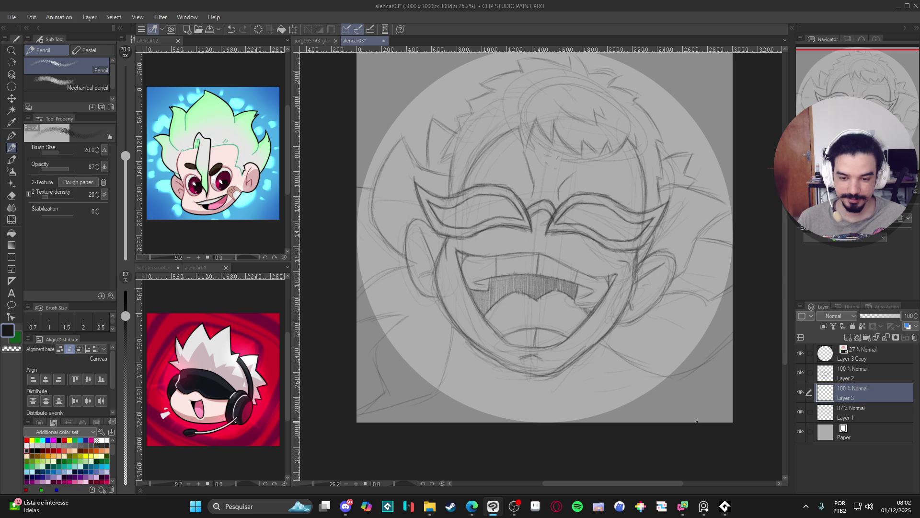
{"action": "mouse_move", "coordinate": [719, 380]}
{"action": "left_mouse_down"}
{"action": "mouse_move", "coordinate": [707, 415]}
{"action": "mouse_move", "coordinate": [721, 409]}
{"action": "left_mouse_up"}
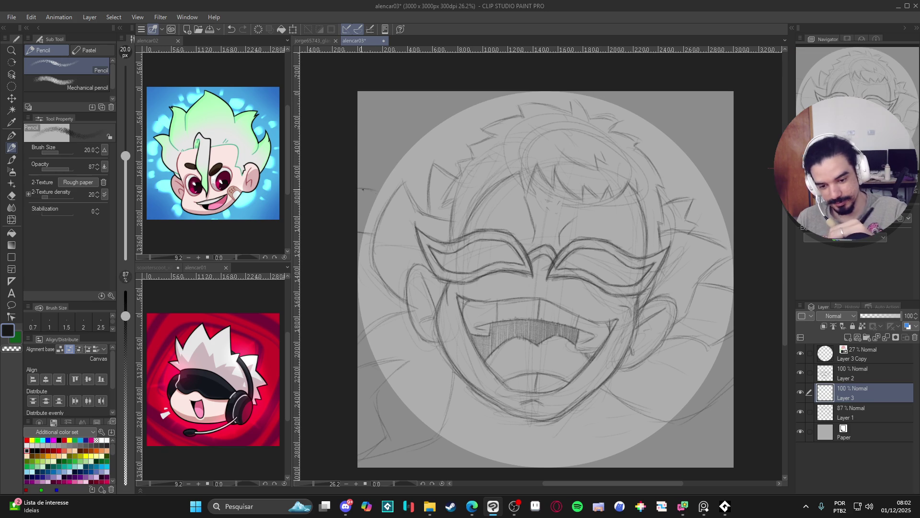
{"action": "left_click_drag", "start_coordinate": [690, 220], "coordinate": [728, 201]}
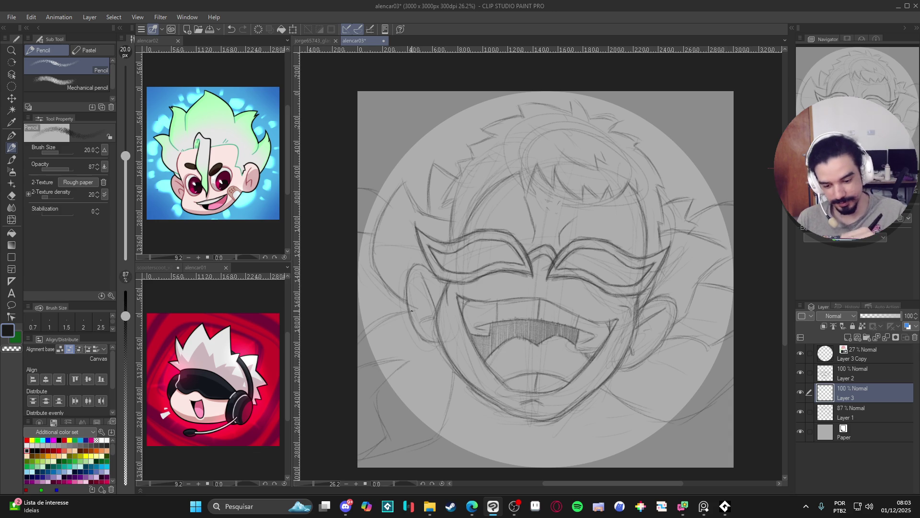
{"action": "left_click_drag", "start_coordinate": [445, 359], "coordinate": [431, 398]}
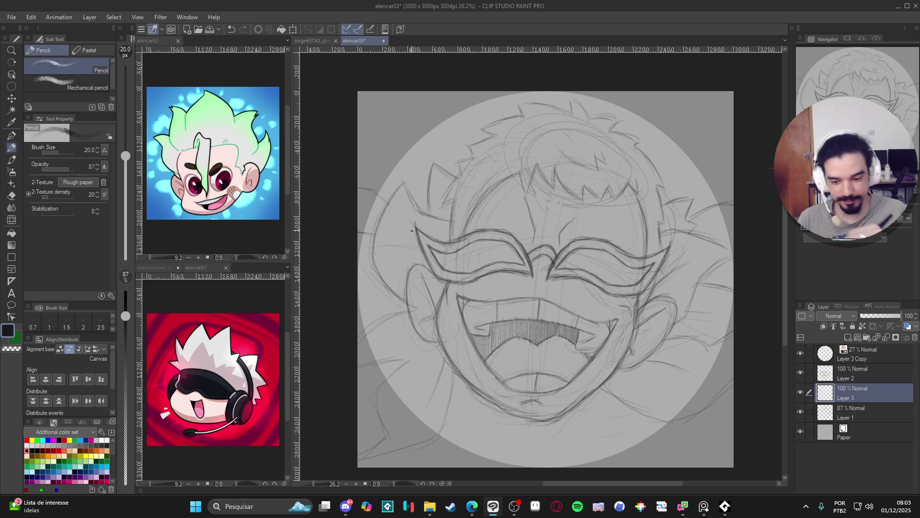
{"action": "left_click_drag", "start_coordinate": [412, 261], "coordinate": [400, 241]}
{"action": "key", "text": "ctrl+z"}
{"action": "left_click_drag", "start_coordinate": [416, 274], "coordinate": [400, 234]}
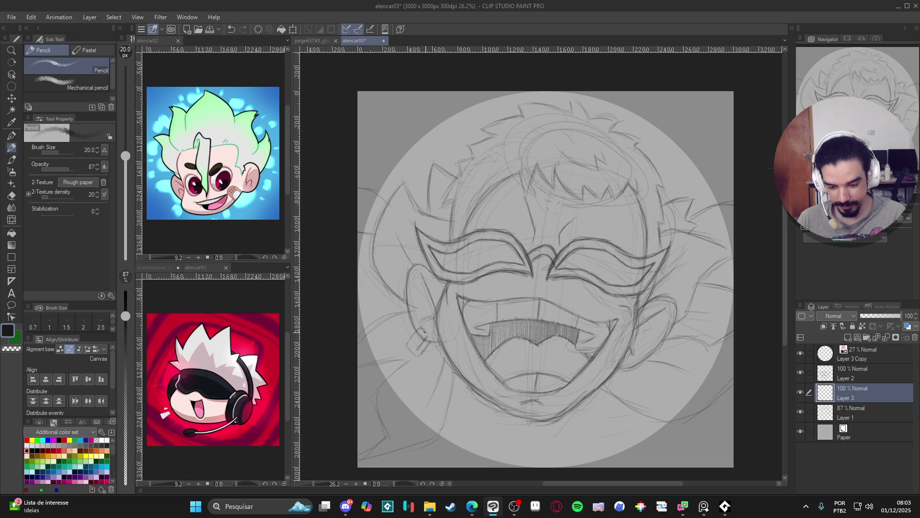
{"action": "scroll", "coordinate": [642, 344], "scroll_direction": "down", "scroll_amount": 1}
{"action": "left_click_drag", "start_coordinate": [643, 339], "coordinate": [651, 367]}
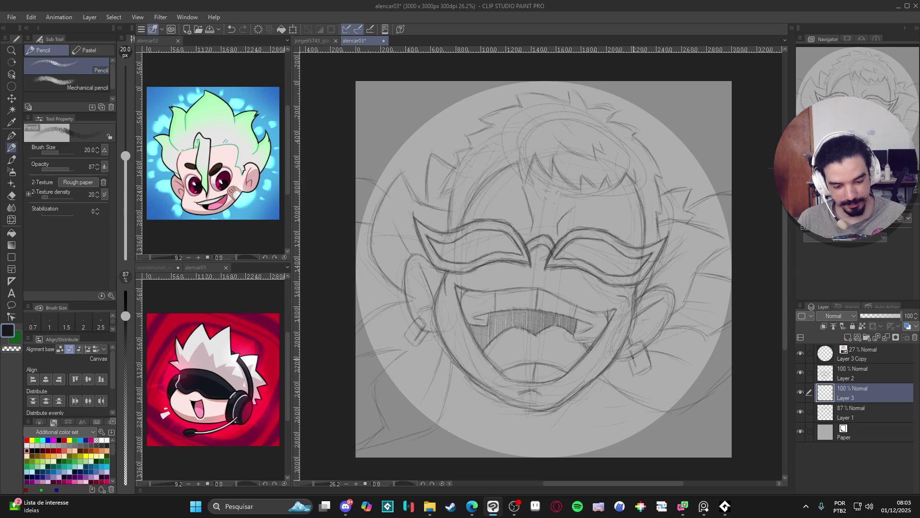
Step: Group Layers 1–3 into Folder 1 and fade it to 24% opacity
{"action": "key", "text": "ctrl+s"}
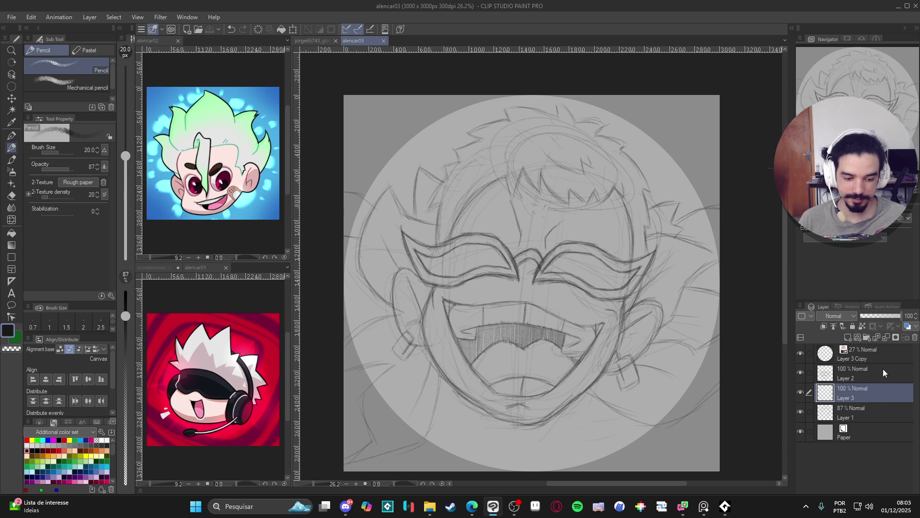
{"action": "left_click", "coordinate": [860, 372], "text": "shift"}
{"action": "left_click", "coordinate": [857, 405], "text": "ctrl"}
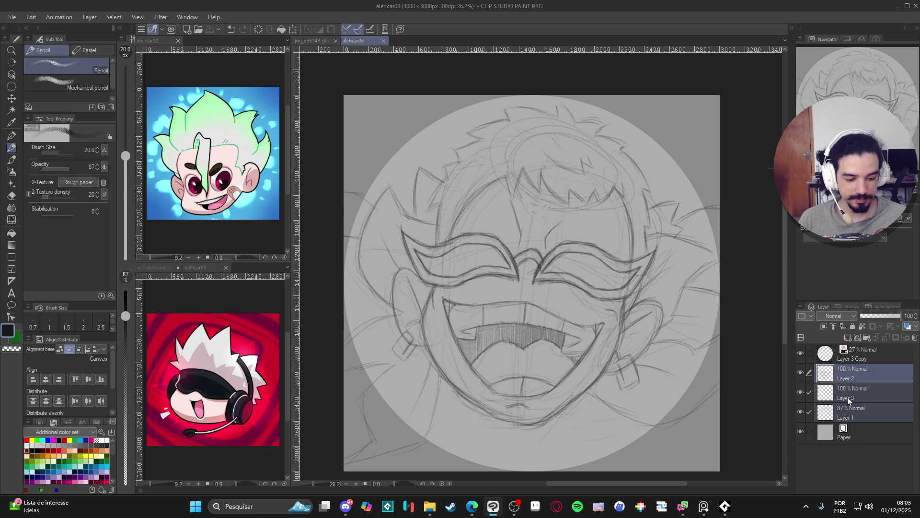
{"action": "key", "text": "ctrl+g"}
{"action": "left_click", "coordinate": [816, 371]}
{"action": "left_click", "coordinate": [800, 370]}
{"action": "left_click", "coordinate": [800, 370]}
{"action": "left_click", "coordinate": [871, 316]}
{"action": "left_click_drag", "start_coordinate": [871, 315], "coordinate": [866, 315]}
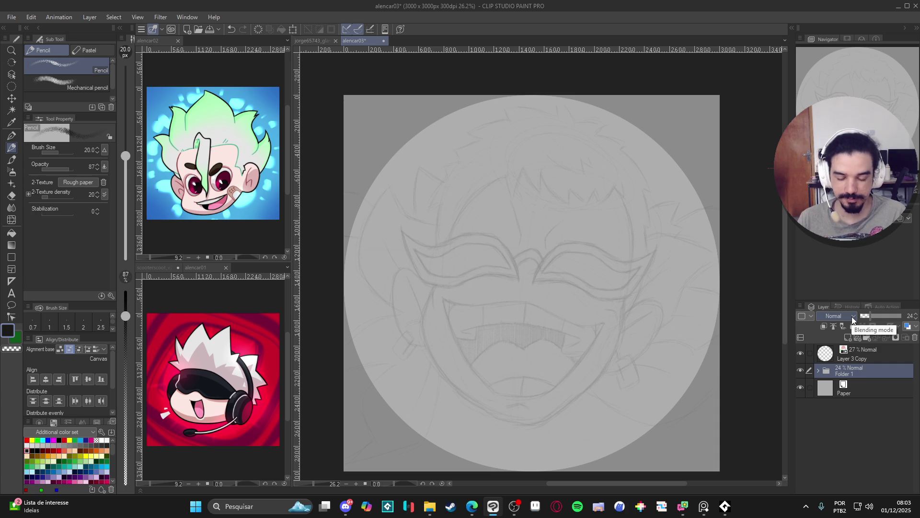
Step: Add new Layer 4 above the folder, save, and rotate the canvas sideways
{"action": "key", "text": "ctrl+shift+n"}
{"action": "key", "text": "ctrl+s"}
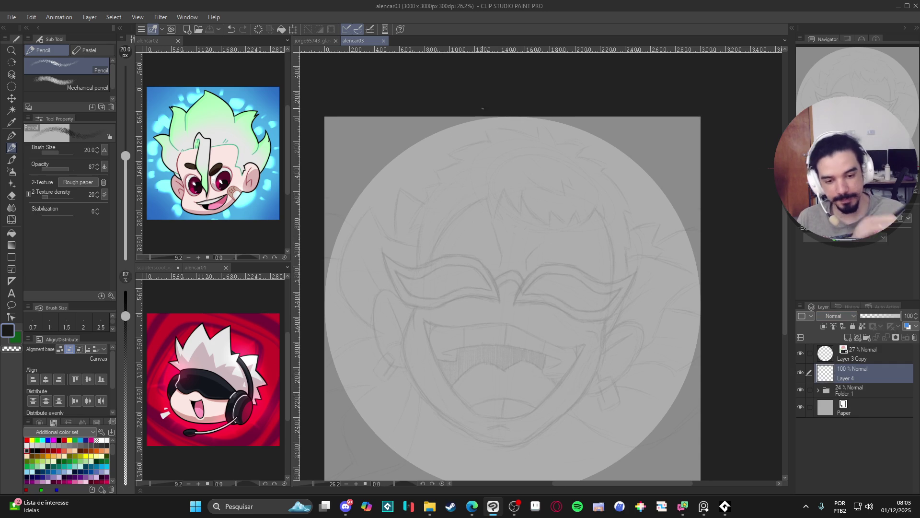
{"action": "key", "text": "r"}
{"action": "left_click_drag", "start_coordinate": [573, 317], "coordinate": [580, 223]}
Step: Begin the clean hair outline on the left, then reset the canvas rotation upright
{"action": "key", "text": "p"}
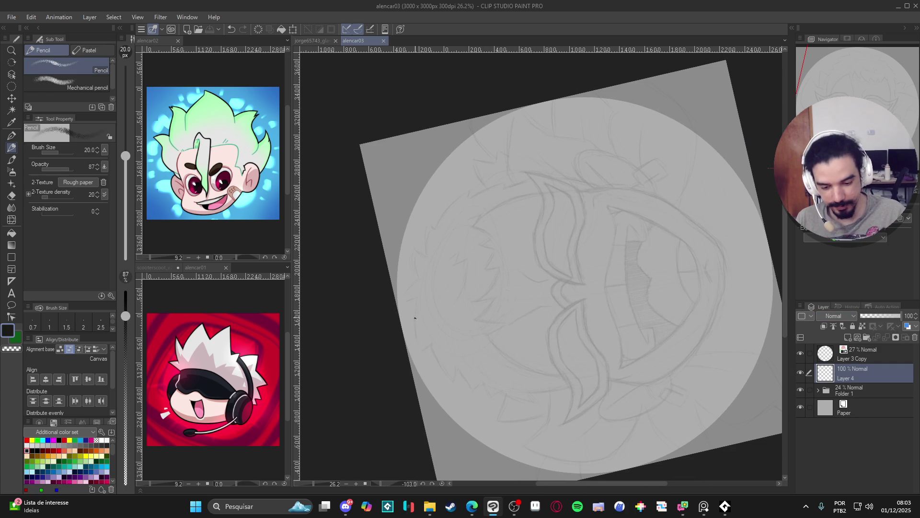
{"action": "left_click_drag", "start_coordinate": [420, 297], "coordinate": [415, 327]}
{"action": "key", "text": "ctrl+z"}
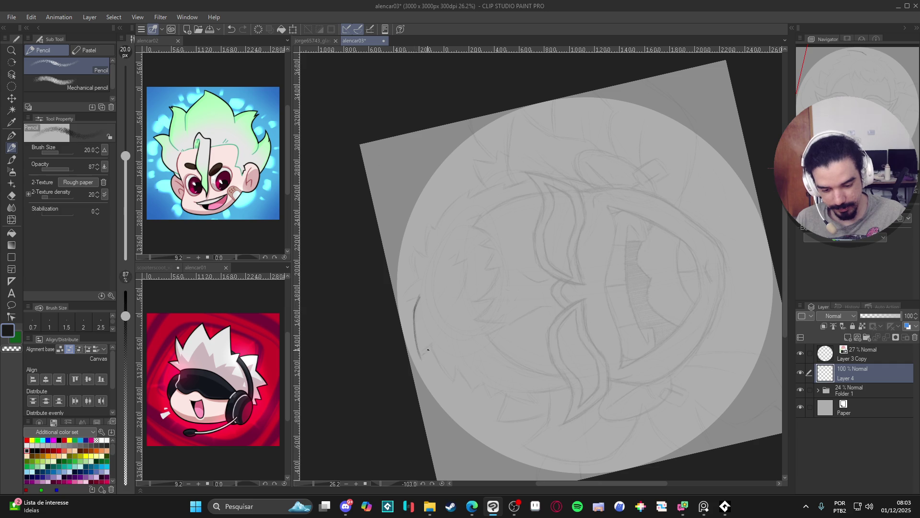
{"action": "mouse_move", "coordinate": [520, 419]}
{"action": "left_mouse_down"}
{"action": "mouse_move", "coordinate": [479, 379]}
{"action": "mouse_move", "coordinate": [445, 223]}
{"action": "left_mouse_up"}
{"action": "mouse_move", "coordinate": [438, 189]}
{"action": "left_mouse_down"}
{"action": "mouse_move", "coordinate": [431, 233]}
{"action": "mouse_move", "coordinate": [440, 247]}
{"action": "mouse_move", "coordinate": [575, 167]}
{"action": "mouse_move", "coordinate": [478, 222]}
{"action": "mouse_move", "coordinate": [474, 233]}
{"action": "left_mouse_up"}
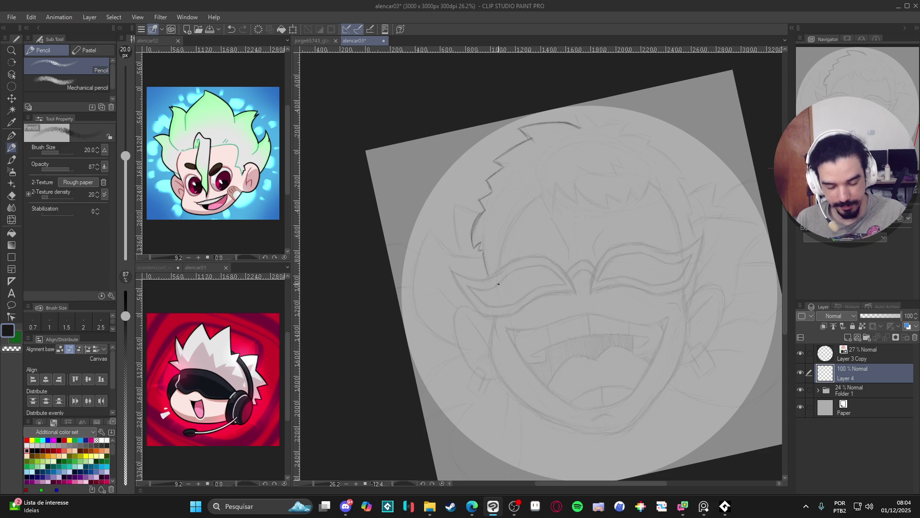
{"action": "key", "text": "ctrl+at"}
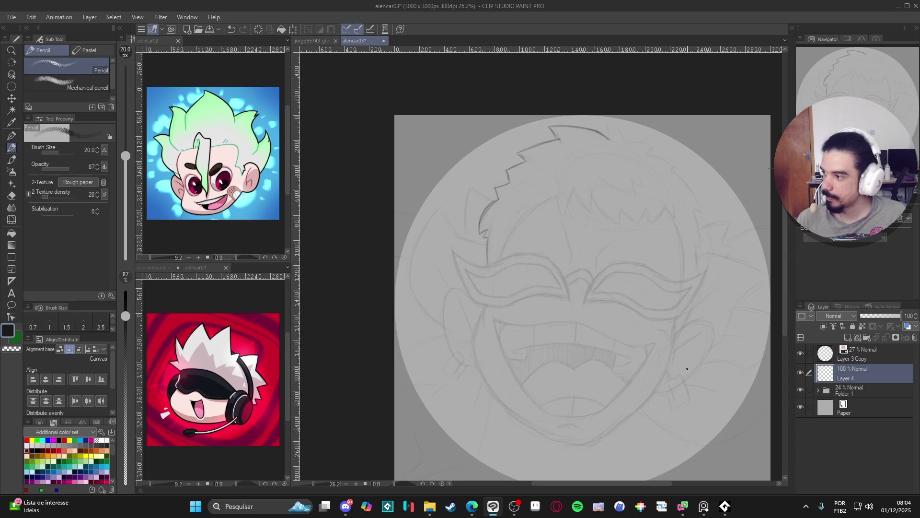
{"action": "left_click_drag", "start_coordinate": [686, 371], "coordinate": [605, 378]}
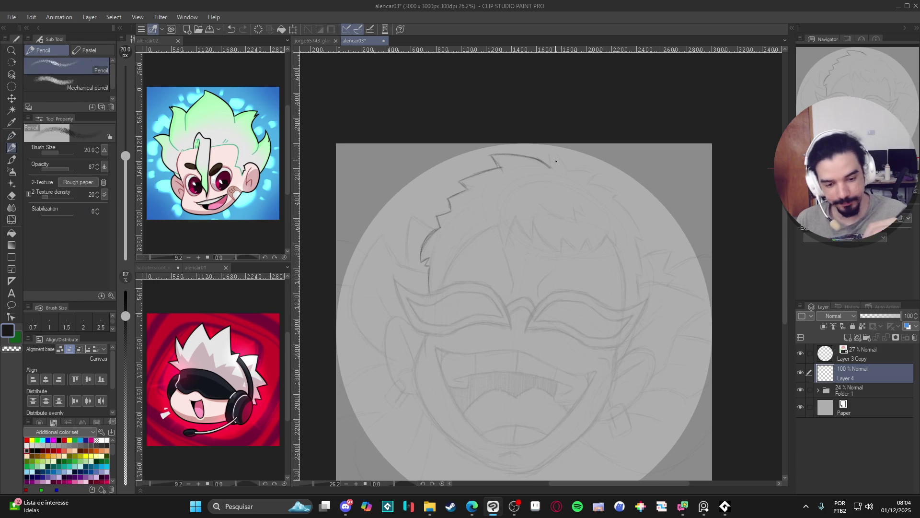
Step: Ink the top of the hair outline and draw its spikes
{"action": "mouse_move", "coordinate": [547, 153]}
{"action": "left_mouse_down"}
{"action": "mouse_move", "coordinate": [550, 166]}
{"action": "mouse_move", "coordinate": [566, 160]}
{"action": "mouse_move", "coordinate": [569, 171]}
{"action": "mouse_move", "coordinate": [567, 162]}
{"action": "left_mouse_up"}
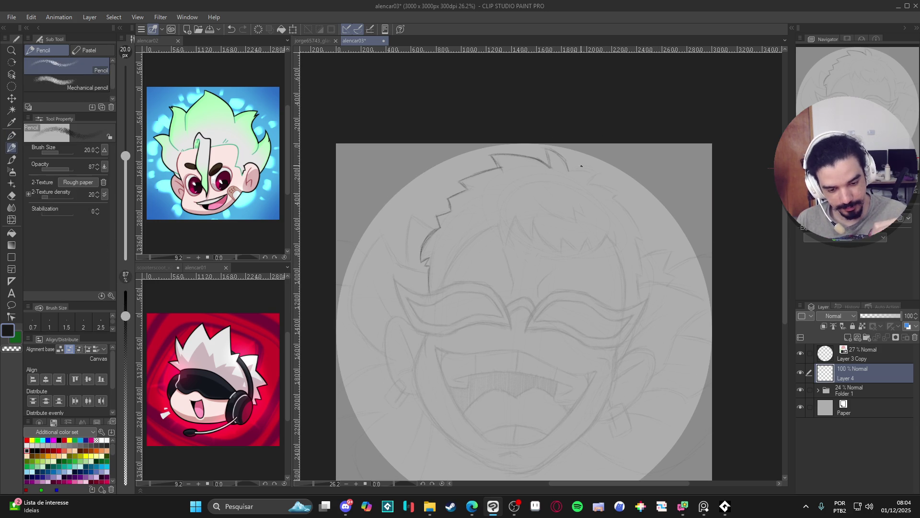
{"action": "mouse_move", "coordinate": [589, 193]}
{"action": "left_mouse_down"}
{"action": "mouse_move", "coordinate": [665, 140]}
{"action": "mouse_move", "coordinate": [484, 186]}
{"action": "left_mouse_up"}
{"action": "left_click_drag", "start_coordinate": [465, 217], "coordinate": [464, 205]}
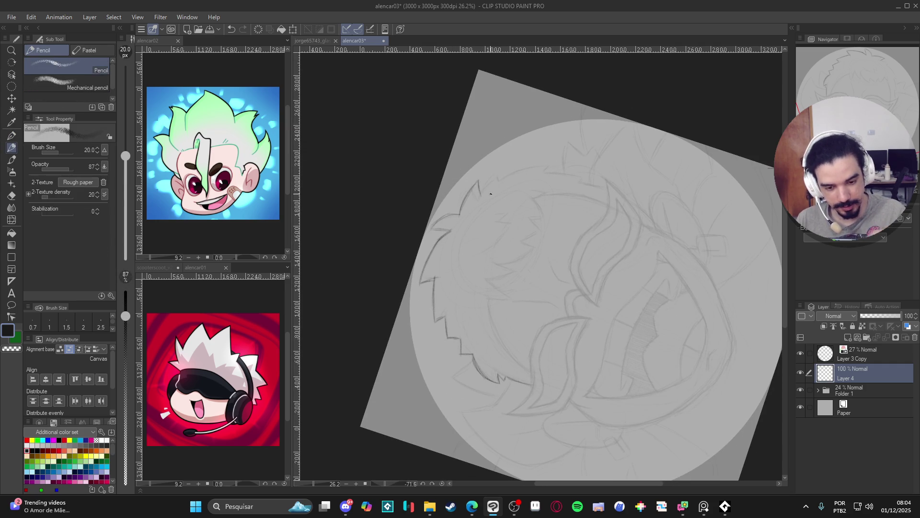
{"action": "left_click_drag", "start_coordinate": [480, 193], "coordinate": [503, 169]}
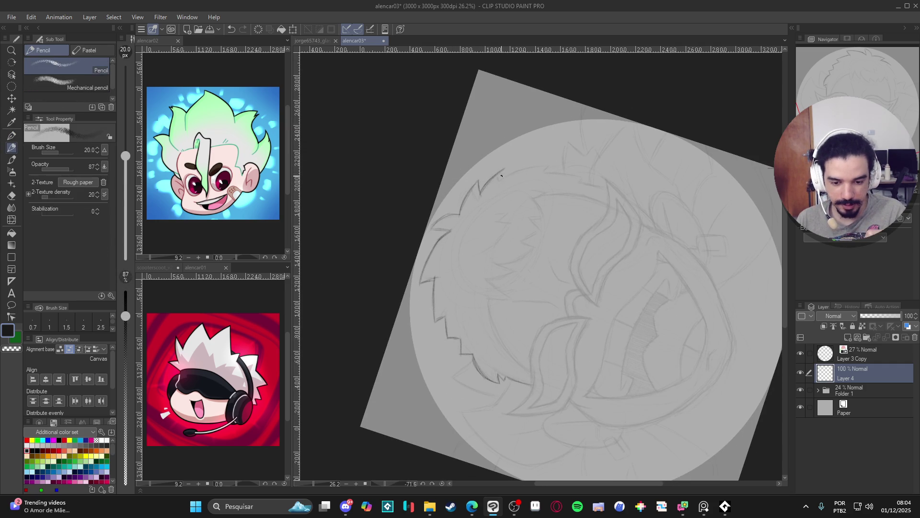
{"action": "left_click_drag", "start_coordinate": [480, 194], "coordinate": [477, 180]}
Step: Extend and darken the hair outline down the side, add another spike, and straighten the view
{"action": "mouse_move", "coordinate": [628, 185]}
{"action": "left_mouse_down"}
{"action": "mouse_move", "coordinate": [643, 216]}
{"action": "mouse_move", "coordinate": [630, 250]}
{"action": "mouse_move", "coordinate": [642, 314]}
{"action": "left_mouse_up"}
{"action": "key", "text": "ctrl+z"}
{"action": "left_click_drag", "start_coordinate": [641, 270], "coordinate": [643, 293]}
{"action": "mouse_move", "coordinate": [642, 283]}
{"action": "left_mouse_down"}
{"action": "mouse_move", "coordinate": [636, 314]}
{"action": "mouse_move", "coordinate": [586, 357]}
{"action": "mouse_move", "coordinate": [593, 353]}
{"action": "left_mouse_up"}
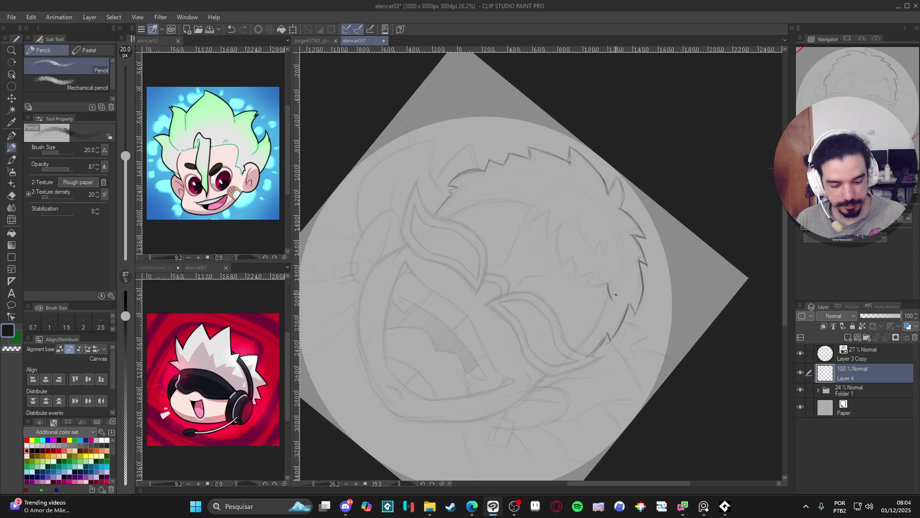
{"action": "left_click_drag", "start_coordinate": [613, 291], "coordinate": [616, 300]}
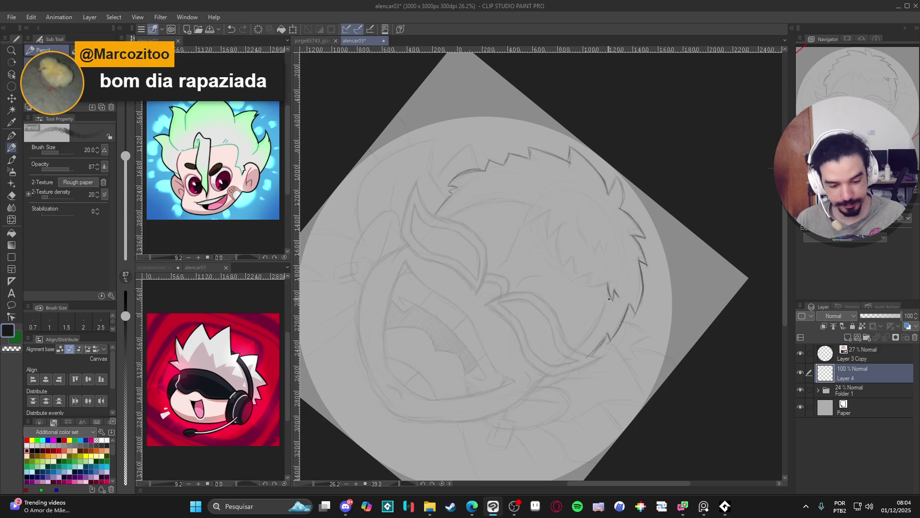
{"action": "mouse_move", "coordinate": [601, 317]}
{"action": "left_mouse_down"}
{"action": "mouse_move", "coordinate": [576, 350]}
{"action": "mouse_move", "coordinate": [601, 314]}
{"action": "mouse_move", "coordinate": [566, 270]}
{"action": "mouse_move", "coordinate": [537, 258]}
{"action": "mouse_move", "coordinate": [526, 305]}
{"action": "left_mouse_up"}
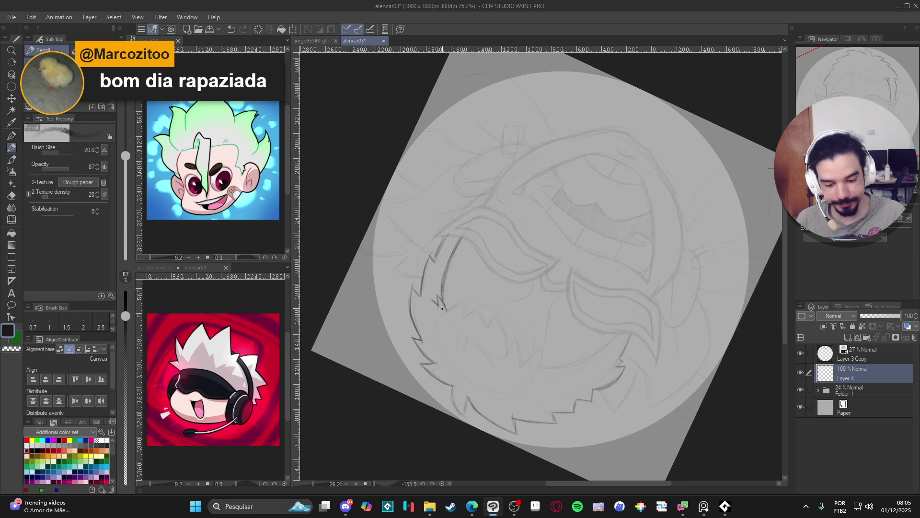
{"action": "mouse_move", "coordinate": [446, 313]}
{"action": "left_mouse_down"}
{"action": "mouse_move", "coordinate": [467, 301]}
{"action": "mouse_move", "coordinate": [465, 319]}
{"action": "left_mouse_up"}
{"action": "mouse_move", "coordinate": [623, 268]}
{"action": "left_mouse_down"}
{"action": "mouse_move", "coordinate": [575, 167]}
{"action": "mouse_move", "coordinate": [508, 144]}
{"action": "mouse_move", "coordinate": [517, 247]}
{"action": "mouse_move", "coordinate": [561, 270]}
{"action": "mouse_move", "coordinate": [511, 241]}
{"action": "mouse_move", "coordinate": [501, 245]}
{"action": "mouse_move", "coordinate": [507, 252]}
{"action": "left_mouse_up"}
{"action": "scroll", "coordinate": [570, 292], "scroll_direction": "down", "scroll_amount": 2}
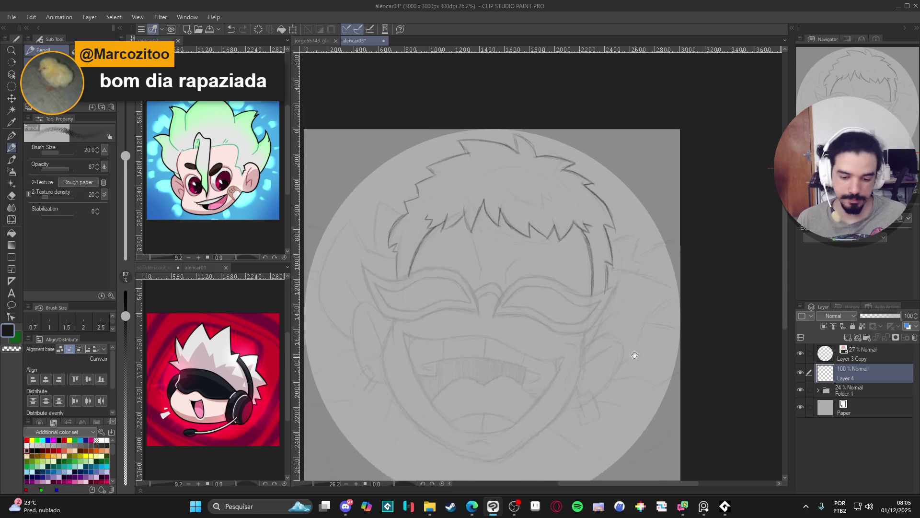
Step: Draw short brow lines on the forehead on Layer 4
{"action": "scroll", "coordinate": [627, 385], "scroll_direction": "up", "scroll_amount": 1}
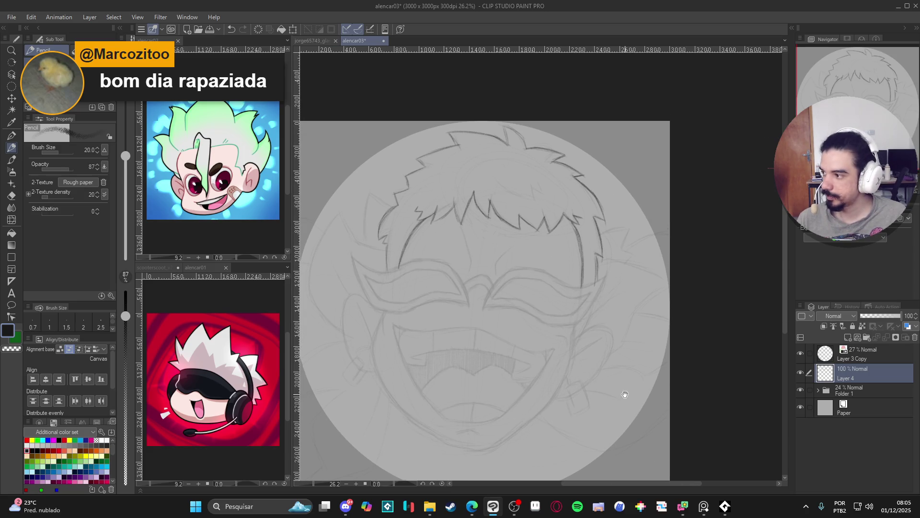
{"action": "scroll", "coordinate": [627, 395], "scroll_direction": "up", "scroll_amount": 1}
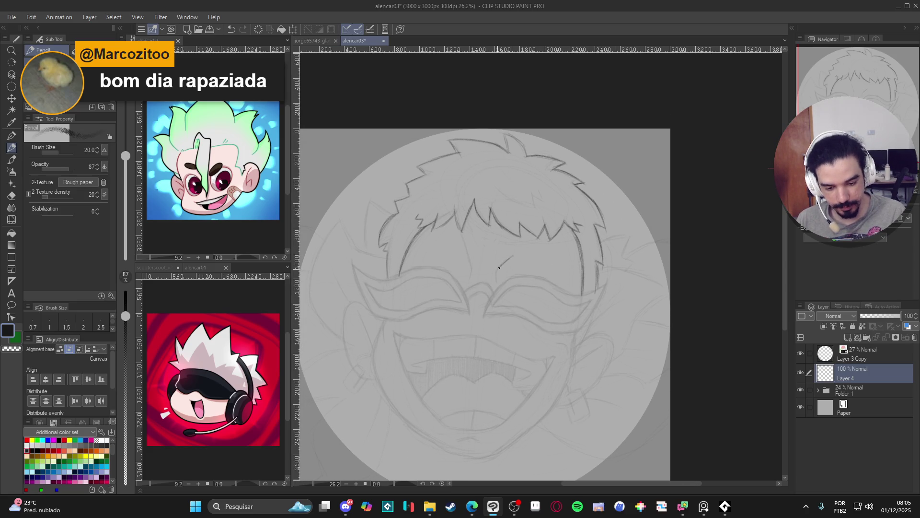
{"action": "left_click_drag", "start_coordinate": [497, 270], "coordinate": [496, 280]}
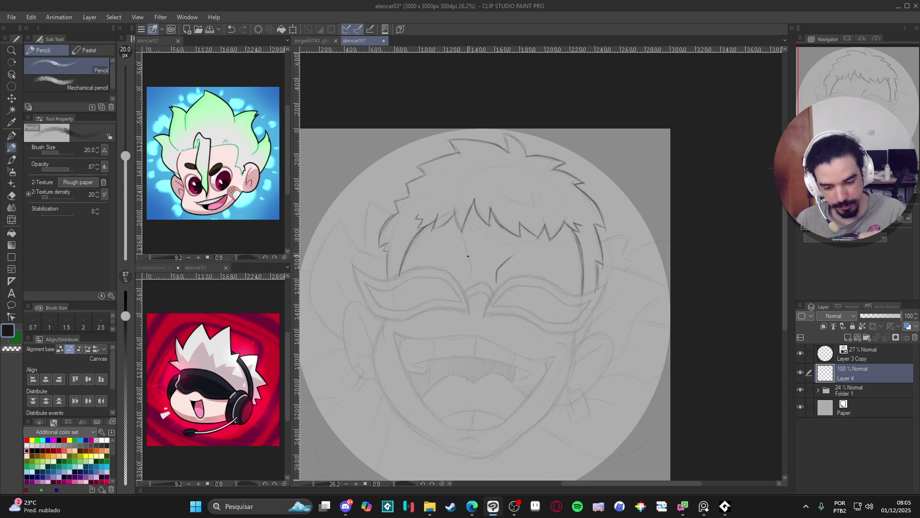
{"action": "left_click_drag", "start_coordinate": [463, 238], "coordinate": [471, 277]}
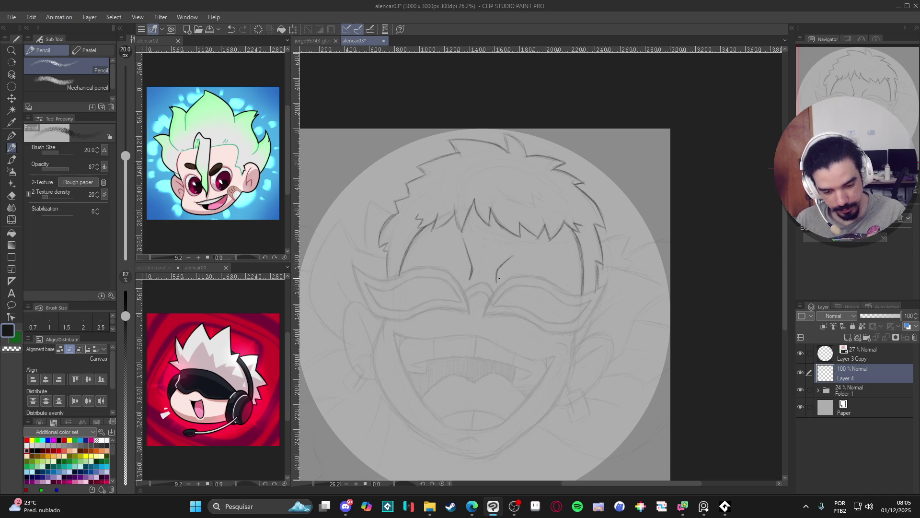
Step: Save the sketch and add a vertical stroke on the face with the canvas rotated
{"action": "scroll", "coordinate": [622, 372], "scroll_direction": "down", "scroll_amount": 2}
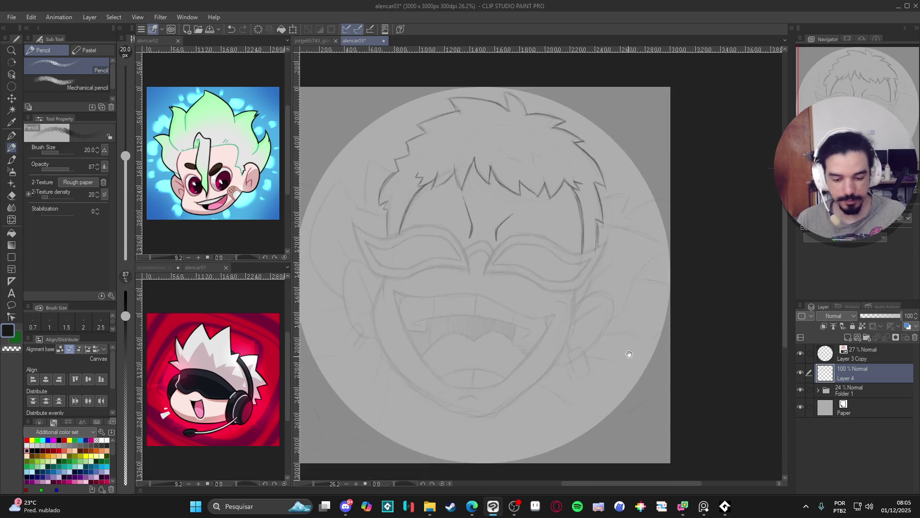
{"action": "key", "text": "ctrl+s"}
{"action": "mouse_move", "coordinate": [623, 391]}
{"action": "left_mouse_down"}
{"action": "mouse_move", "coordinate": [637, 331]}
{"action": "mouse_move", "coordinate": [599, 268]}
{"action": "mouse_move", "coordinate": [557, 238]}
{"action": "mouse_move", "coordinate": [569, 255]}
{"action": "mouse_move", "coordinate": [529, 284]}
{"action": "mouse_move", "coordinate": [544, 352]}
{"action": "mouse_move", "coordinate": [531, 374]}
{"action": "left_mouse_up"}
{"action": "mouse_move", "coordinate": [569, 254]}
{"action": "left_mouse_down"}
{"action": "mouse_move", "coordinate": [579, 343]}
{"action": "mouse_move", "coordinate": [537, 364]}
{"action": "mouse_move", "coordinate": [348, 291]}
{"action": "left_mouse_up"}
Step: Trace the mask's outer and inner edges and add a dark stroke near the nose
{"action": "key", "text": "shift+space"}
{"action": "left_click_drag", "start_coordinate": [460, 233], "coordinate": [473, 188]}
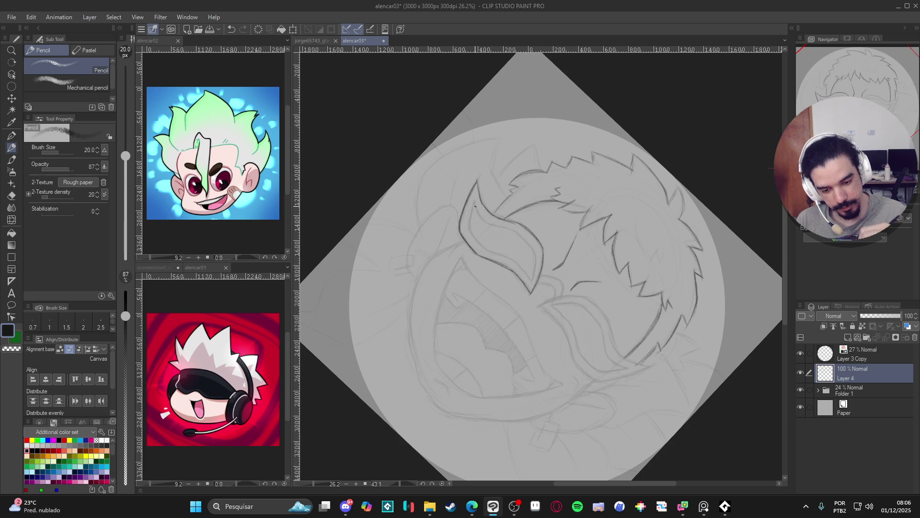
{"action": "mouse_move", "coordinate": [474, 206]}
{"action": "left_mouse_down"}
{"action": "mouse_move", "coordinate": [470, 225]}
{"action": "mouse_move", "coordinate": [485, 248]}
{"action": "left_mouse_up"}
{"action": "mouse_move", "coordinate": [476, 205]}
{"action": "left_mouse_down"}
{"action": "mouse_move", "coordinate": [533, 246]}
{"action": "mouse_move", "coordinate": [530, 278]}
{"action": "left_mouse_up"}
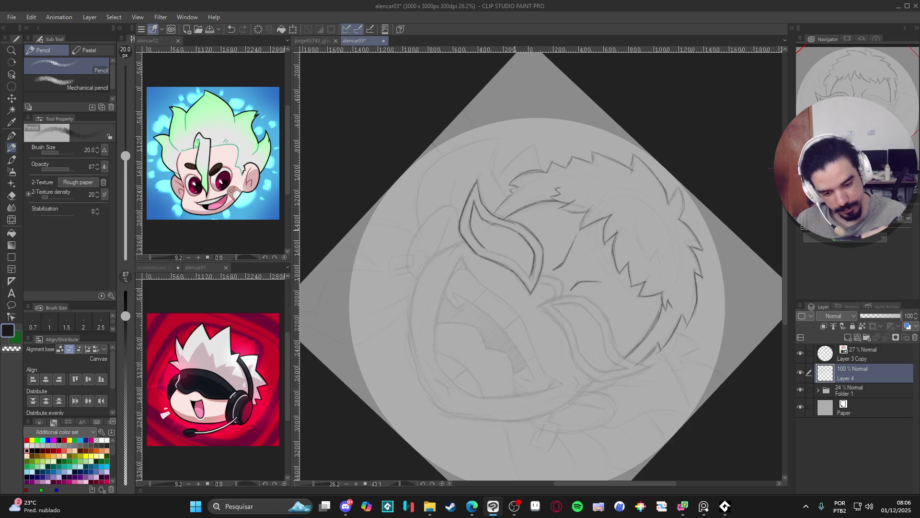
{"action": "left_click_drag", "start_coordinate": [547, 212], "coordinate": [554, 218]}
{"action": "mouse_move", "coordinate": [558, 269]}
{"action": "left_mouse_down"}
{"action": "mouse_move", "coordinate": [557, 310]}
{"action": "mouse_move", "coordinate": [555, 268]}
{"action": "left_mouse_up"}
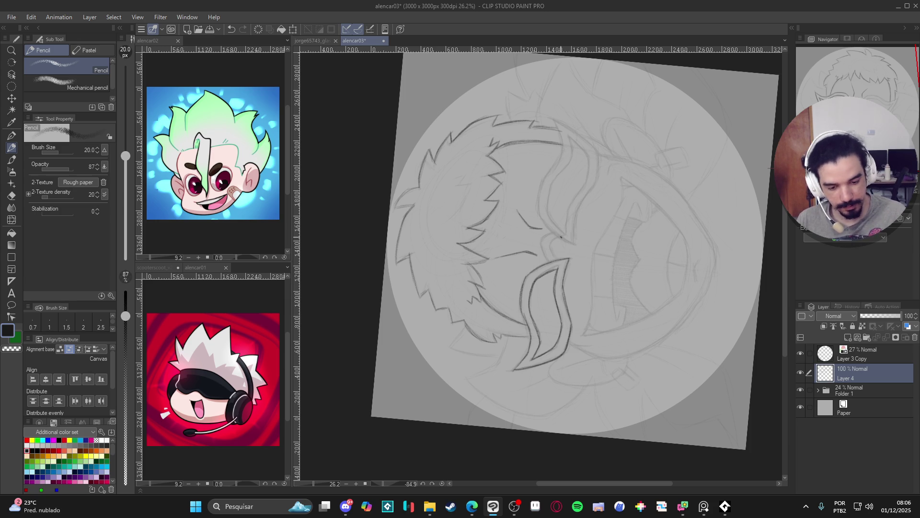
{"action": "mouse_move", "coordinate": [557, 239]}
{"action": "left_mouse_down"}
{"action": "mouse_move", "coordinate": [555, 253]}
{"action": "mouse_move", "coordinate": [545, 234]}
{"action": "mouse_move", "coordinate": [550, 261]}
{"action": "mouse_move", "coordinate": [576, 234]}
{"action": "mouse_move", "coordinate": [577, 270]}
{"action": "mouse_move", "coordinate": [581, 222]}
{"action": "left_mouse_up"}
Step: Save, rotate the view further, and try extending the mask outline upward
{"action": "key", "text": "p"}
{"action": "key", "text": "p"}
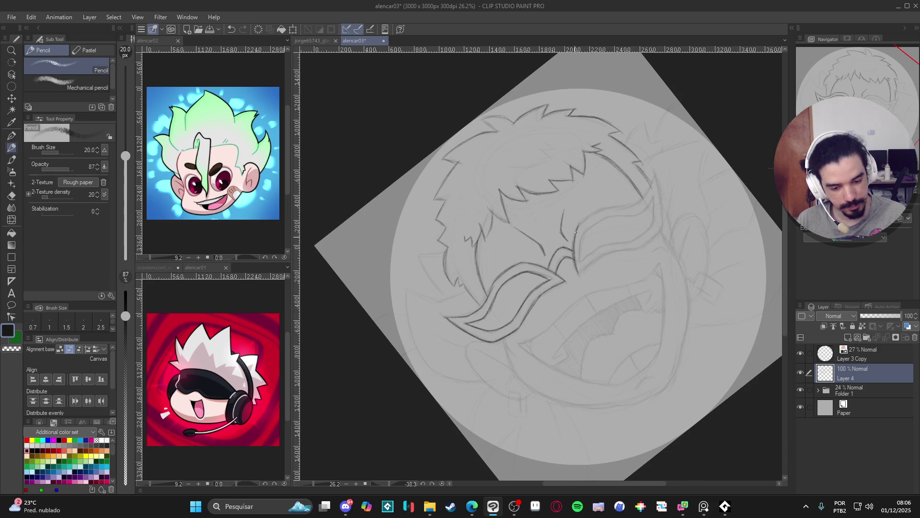
{"action": "left_click_drag", "start_coordinate": [583, 265], "coordinate": [583, 282]}
{"action": "key", "text": "ctrl+s"}
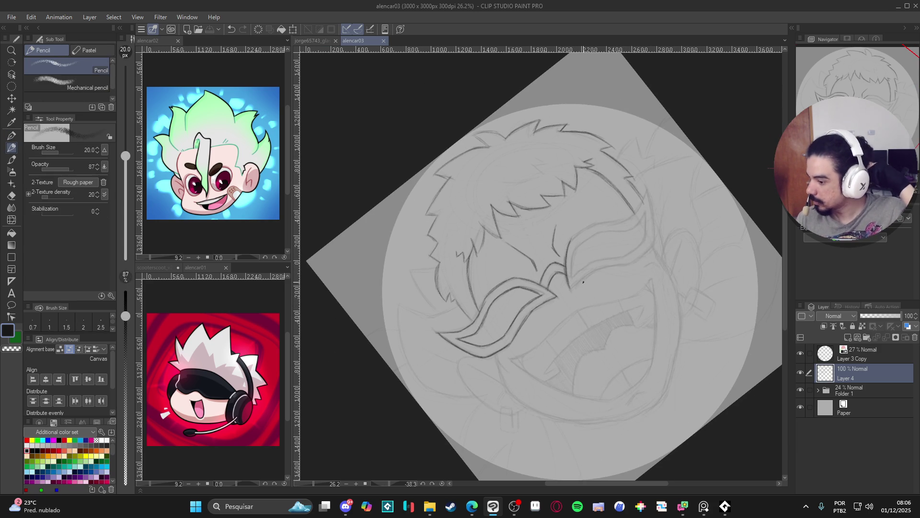
{"action": "mouse_move", "coordinate": [583, 282]}
{"action": "left_mouse_down"}
{"action": "mouse_move", "coordinate": [551, 299]}
{"action": "mouse_move", "coordinate": [567, 279]}
{"action": "left_mouse_up"}
{"action": "key", "text": "p"}
{"action": "mouse_move", "coordinate": [551, 310]}
{"action": "left_mouse_down"}
{"action": "mouse_move", "coordinate": [594, 247]}
{"action": "mouse_move", "coordinate": [594, 262]}
{"action": "left_mouse_up"}
{"action": "key", "text": "ctrl+z"}
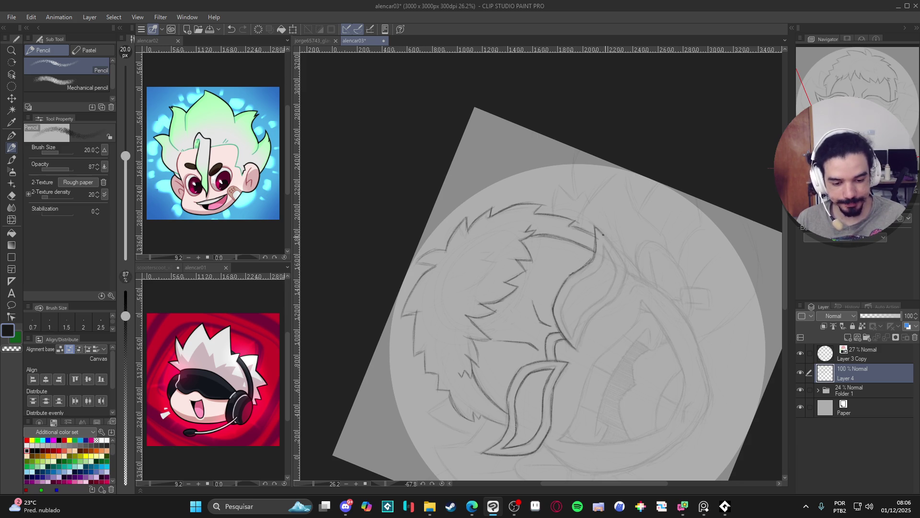
Step: Redraw and darken the mask's edge line with short strokes
{"action": "left_click_drag", "start_coordinate": [596, 229], "coordinate": [622, 260]}
{"action": "mouse_move", "coordinate": [597, 230]}
{"action": "left_mouse_down"}
{"action": "mouse_move", "coordinate": [625, 264]}
{"action": "mouse_move", "coordinate": [619, 292]}
{"action": "left_mouse_up"}
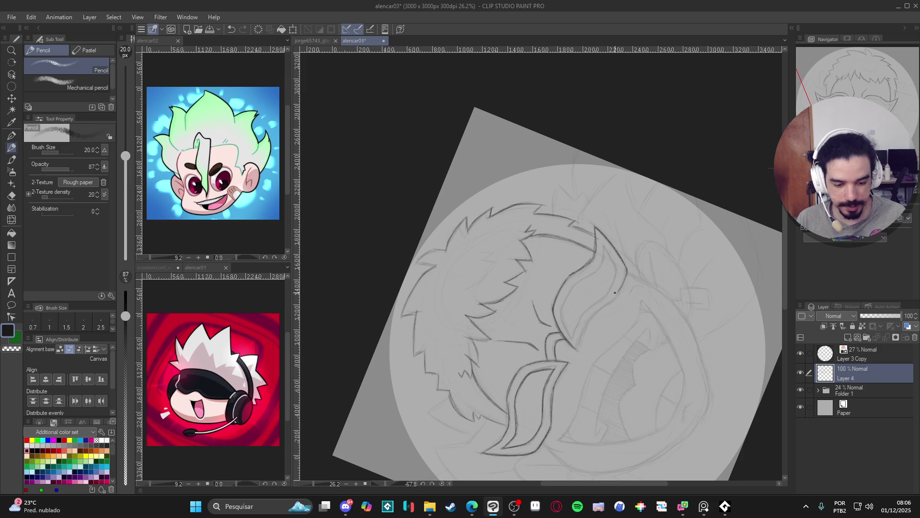
{"action": "mouse_move", "coordinate": [623, 261]}
{"action": "left_mouse_down"}
{"action": "mouse_move", "coordinate": [623, 288]}
{"action": "mouse_move", "coordinate": [578, 344]}
{"action": "mouse_move", "coordinate": [609, 303]}
{"action": "left_mouse_up"}
{"action": "key", "text": "ctrl+z"}
Step: Reinforce the mask's inner line, turn the view back upright, and save
{"action": "mouse_move", "coordinate": [610, 255]}
{"action": "left_mouse_down"}
{"action": "mouse_move", "coordinate": [615, 279]}
{"action": "mouse_move", "coordinate": [576, 331]}
{"action": "mouse_move", "coordinate": [584, 313]}
{"action": "left_mouse_up"}
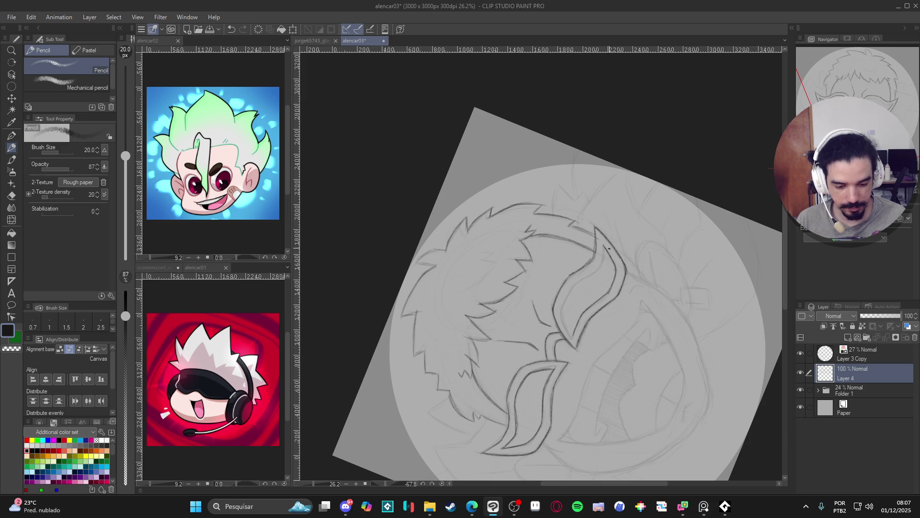
{"action": "mouse_move", "coordinate": [604, 246]}
{"action": "left_mouse_down"}
{"action": "mouse_move", "coordinate": [604, 269]}
{"action": "mouse_move", "coordinate": [573, 286]}
{"action": "mouse_move", "coordinate": [580, 283]}
{"action": "mouse_move", "coordinate": [559, 317]}
{"action": "mouse_move", "coordinate": [573, 335]}
{"action": "mouse_move", "coordinate": [563, 316]}
{"action": "left_mouse_up"}
{"action": "key", "text": "ctrl+z"}
{"action": "key", "text": "r"}
{"action": "mouse_move", "coordinate": [659, 355]}
{"action": "left_mouse_down"}
{"action": "mouse_move", "coordinate": [616, 393]}
{"action": "mouse_move", "coordinate": [636, 415]}
{"action": "mouse_move", "coordinate": [662, 358]}
{"action": "left_mouse_up"}
{"action": "key", "text": "ctrl+s"}
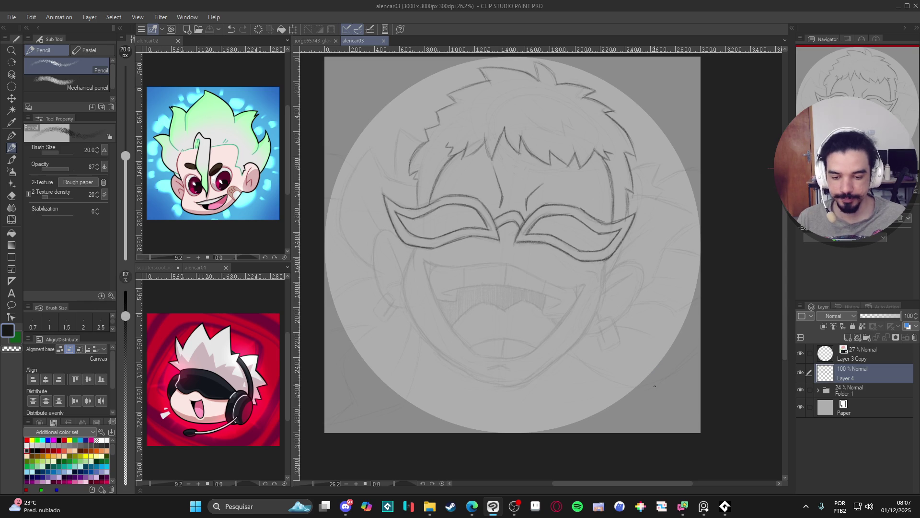
Step: Darken the left and right face outlines near the top of the cheeks
{"action": "mouse_move", "coordinate": [417, 186]}
{"action": "left_mouse_down"}
{"action": "mouse_move", "coordinate": [419, 207]}
{"action": "mouse_move", "coordinate": [425, 127]}
{"action": "left_mouse_up"}
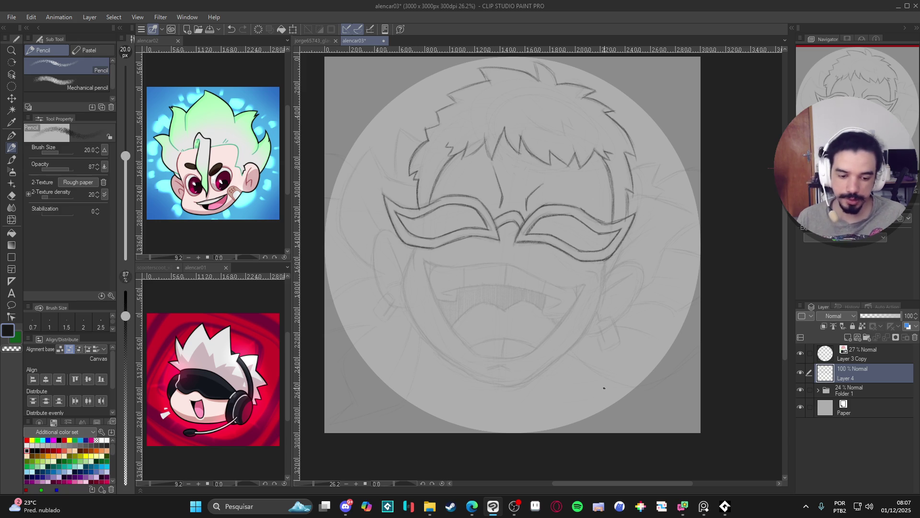
{"action": "left_click_drag", "start_coordinate": [627, 190], "coordinate": [628, 213]}
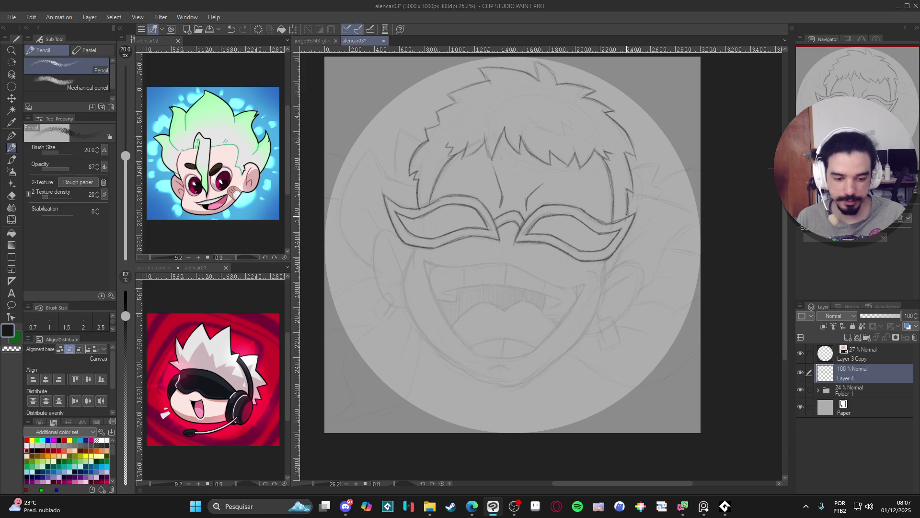
{"action": "scroll", "coordinate": [685, 336], "scroll_direction": "down", "scroll_amount": 1}
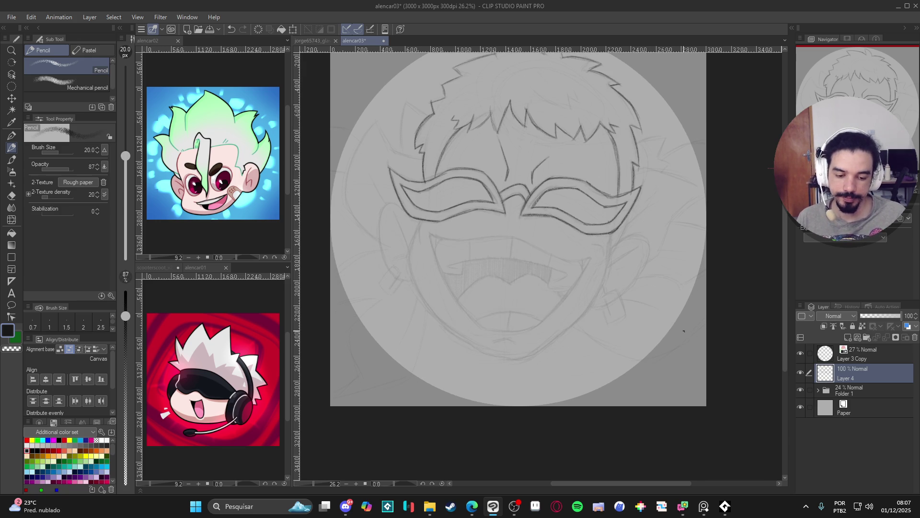
{"action": "left_click_drag", "start_coordinate": [423, 221], "coordinate": [410, 263]}
{"action": "key", "text": "ctrl+z"}
Step: Redraw the left cheek and jaw line and the right cheek line, then save
{"action": "mouse_move", "coordinate": [420, 224]}
{"action": "left_mouse_down"}
{"action": "mouse_move", "coordinate": [408, 252]}
{"action": "mouse_move", "coordinate": [418, 296]}
{"action": "mouse_move", "coordinate": [491, 349]}
{"action": "left_mouse_up"}
{"action": "key", "text": "ctrl+z"}
{"action": "left_click_drag", "start_coordinate": [420, 224], "coordinate": [411, 272]}
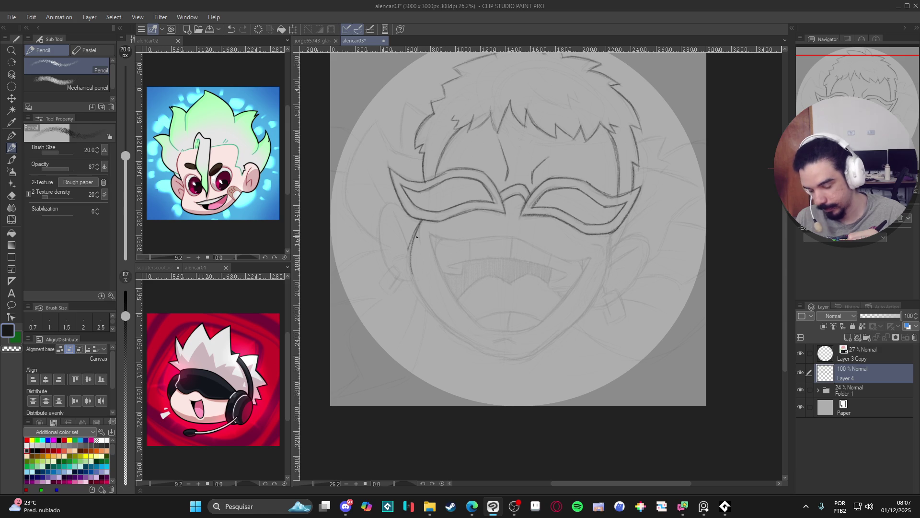
{"action": "mouse_move", "coordinate": [414, 239]}
{"action": "left_mouse_down"}
{"action": "mouse_move", "coordinate": [412, 283]}
{"action": "mouse_move", "coordinate": [437, 318]}
{"action": "mouse_move", "coordinate": [491, 355]}
{"action": "left_mouse_up"}
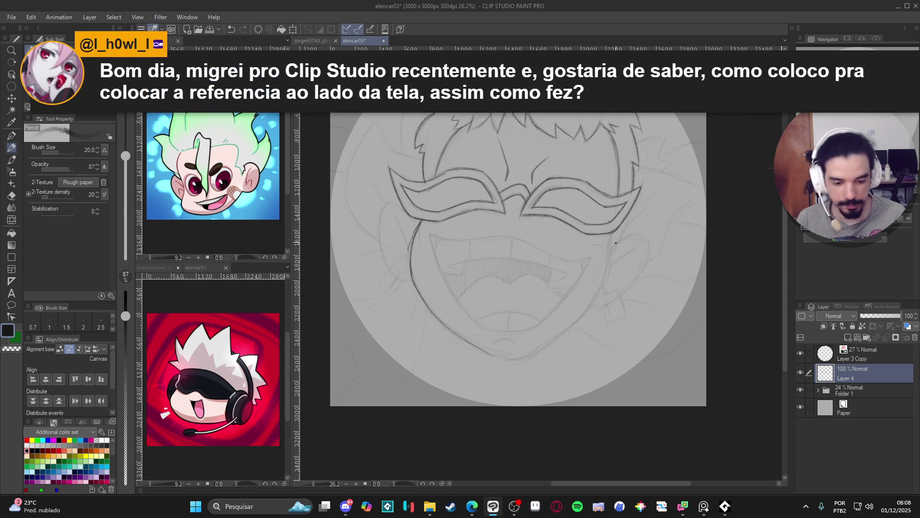
{"action": "left_click_drag", "start_coordinate": [612, 234], "coordinate": [604, 280]}
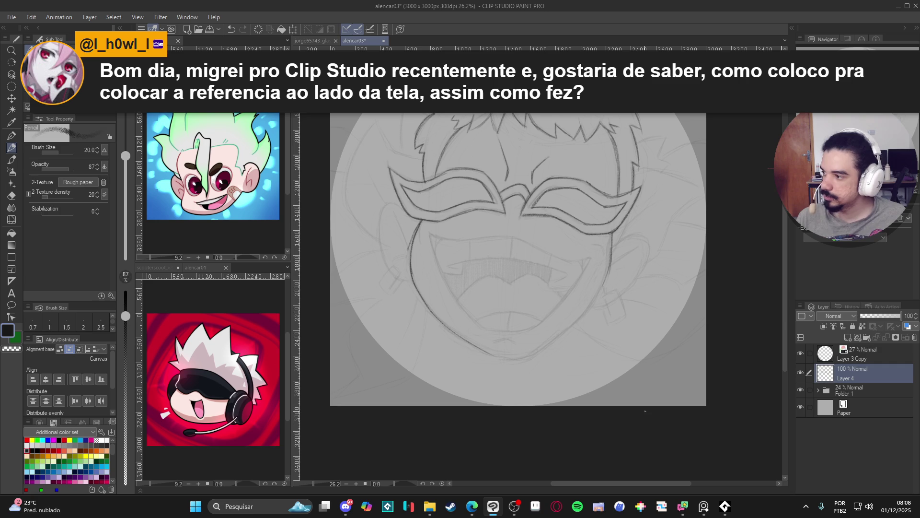
{"action": "key", "text": "e"}
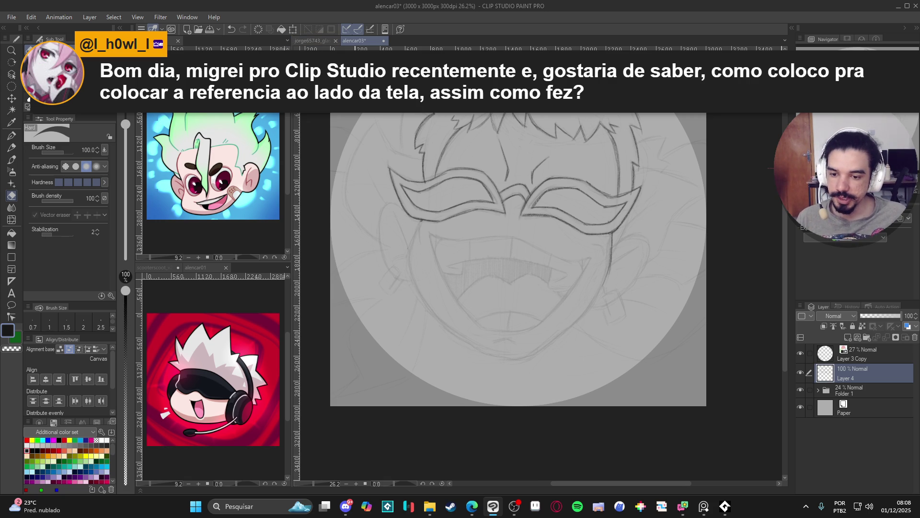
{"action": "key", "text": "ctrl+s"}
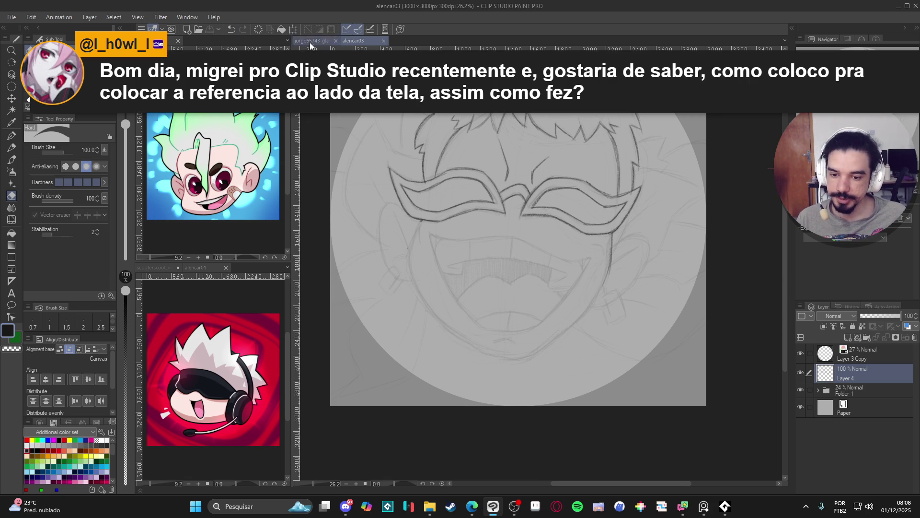
{"action": "left_click", "coordinate": [163, 40]}
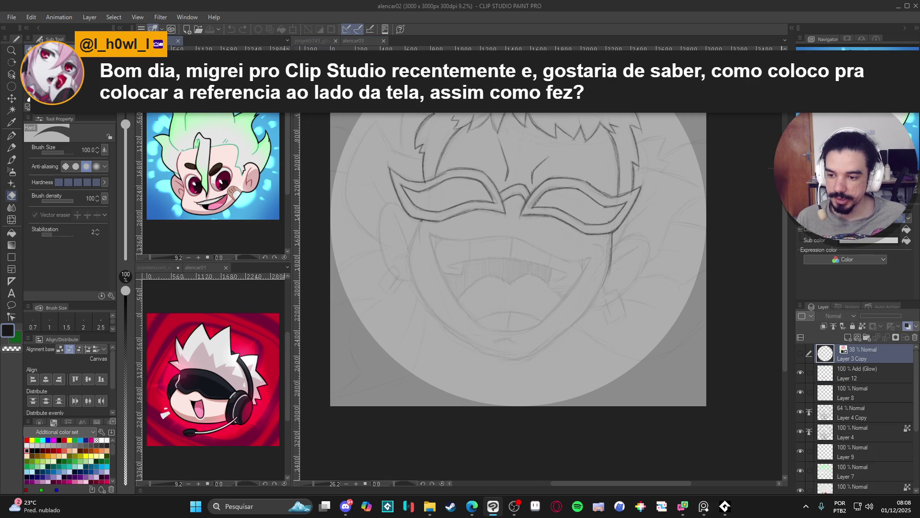
{"action": "mouse_move", "coordinate": [163, 40]}
{"action": "left_mouse_down"}
{"action": "mouse_move", "coordinate": [295, 206]}
{"action": "mouse_move", "coordinate": [257, 261]}
{"action": "mouse_move", "coordinate": [242, 259]}
{"action": "mouse_move", "coordinate": [427, 120]}
{"action": "mouse_move", "coordinate": [419, 44]}
{"action": "mouse_move", "coordinate": [477, 44]}
{"action": "mouse_move", "coordinate": [245, 39]}
{"action": "mouse_move", "coordinate": [215, 408]}
{"action": "left_mouse_up"}
{"action": "mouse_move", "coordinate": [173, 41]}
{"action": "left_mouse_down"}
{"action": "mouse_move", "coordinate": [185, 479]}
{"action": "mouse_move", "coordinate": [215, 191]}
{"action": "left_mouse_up"}
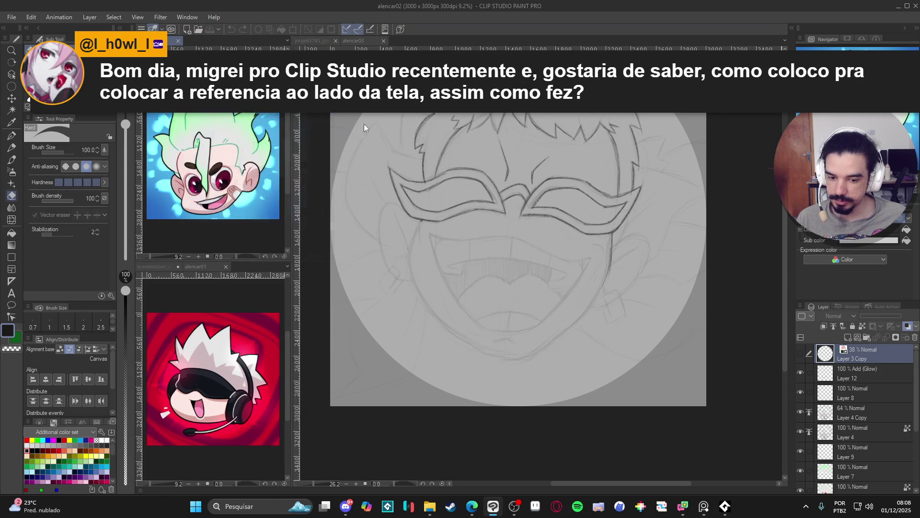
{"action": "key", "text": "ctrl+Tab"}
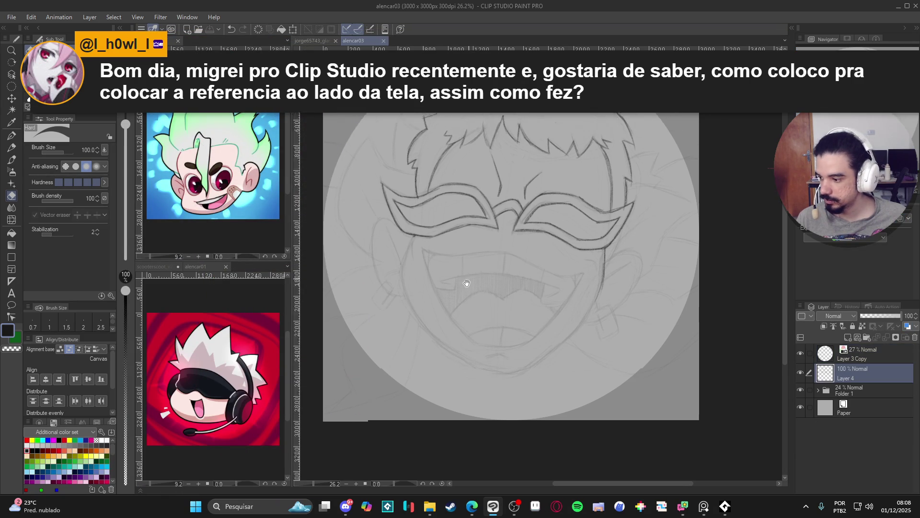
{"action": "scroll", "coordinate": [467, 269], "scroll_direction": "down", "scroll_amount": 2}
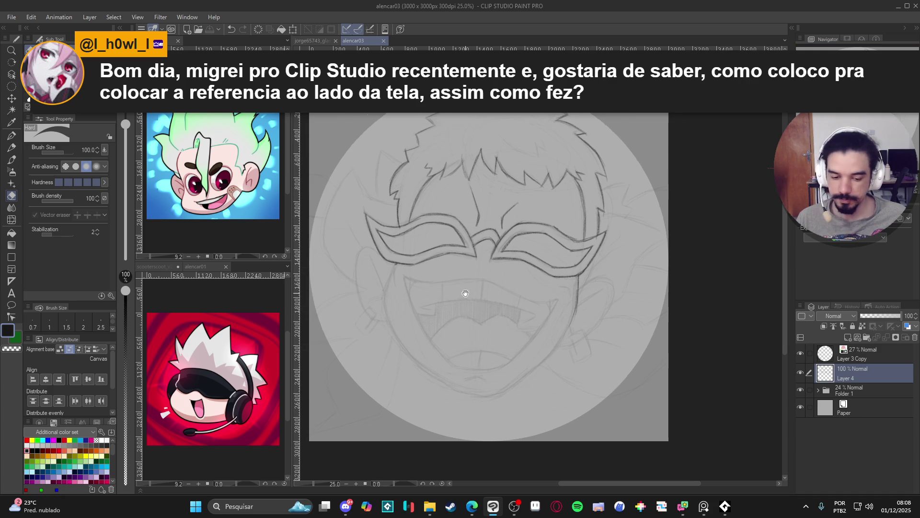
{"action": "left_click", "coordinate": [800, 372]}
{"action": "left_click", "coordinate": [800, 372]}
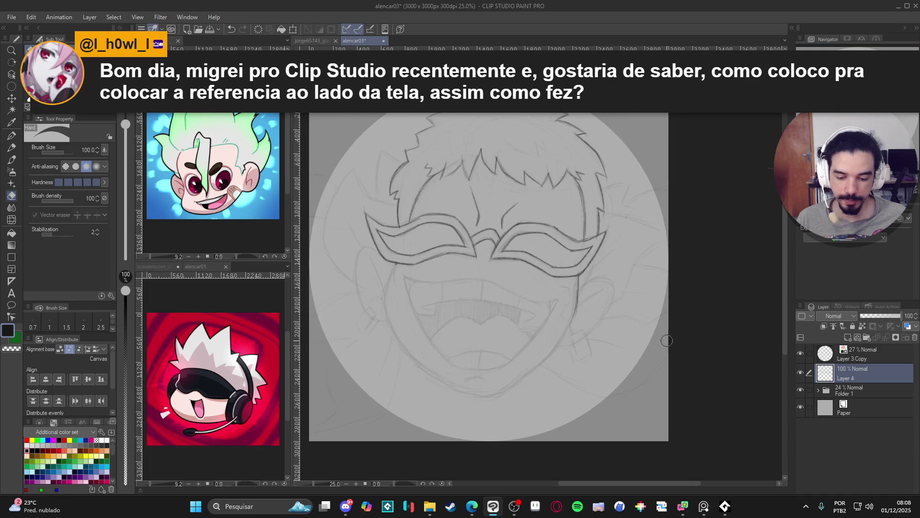
{"action": "left_click_drag", "start_coordinate": [560, 290], "coordinate": [566, 298]}
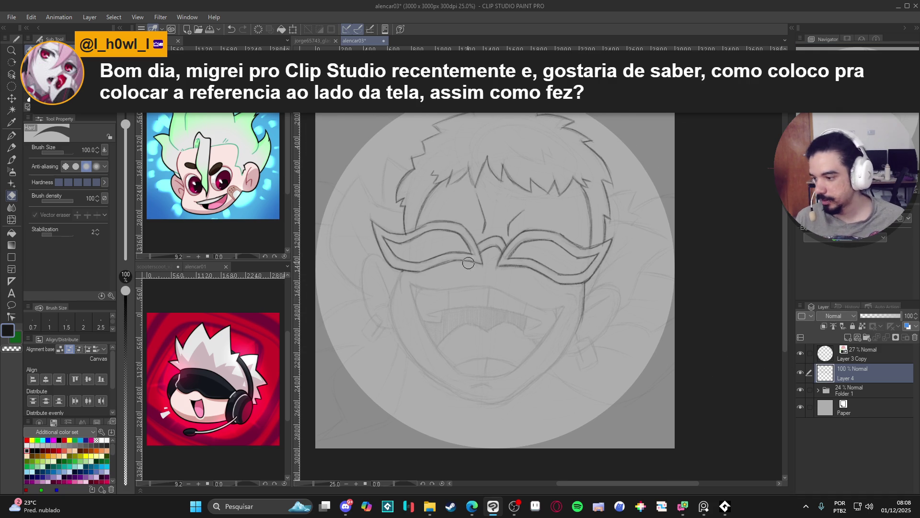
{"action": "key", "text": "p"}
{"action": "left_click_drag", "start_coordinate": [474, 308], "coordinate": [482, 300]}
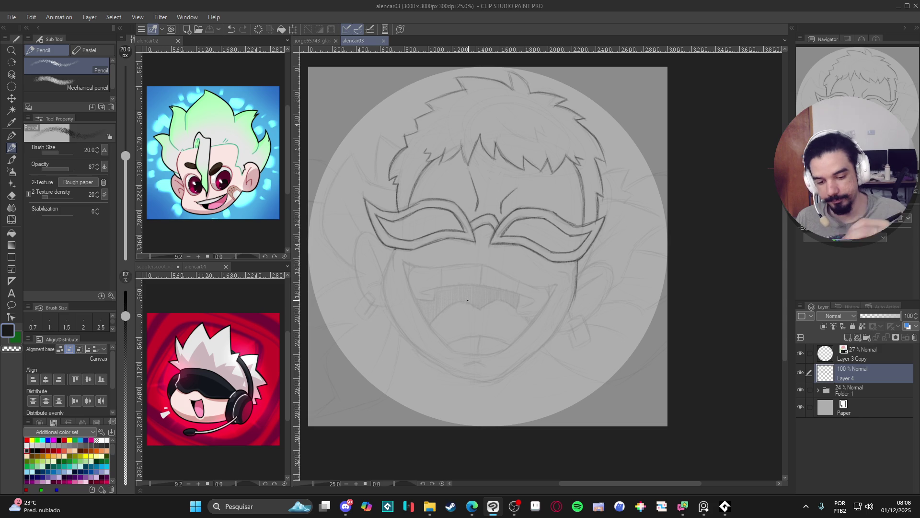
Step: Darken the left face outline and both sides of the jaw
{"action": "left_click_drag", "start_coordinate": [396, 251], "coordinate": [391, 275]}
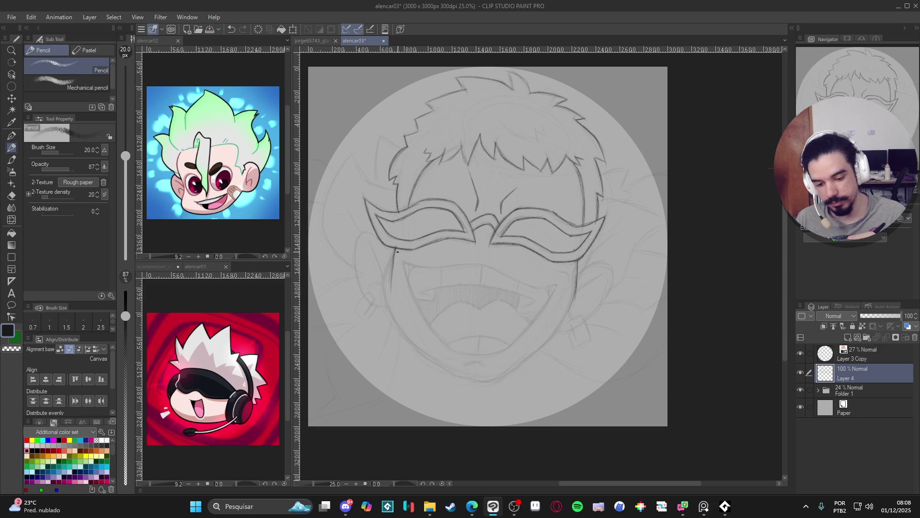
{"action": "mouse_move", "coordinate": [393, 281]}
{"action": "left_mouse_down"}
{"action": "mouse_move", "coordinate": [401, 322]}
{"action": "mouse_move", "coordinate": [436, 364]}
{"action": "left_mouse_up"}
{"action": "left_click_drag", "start_coordinate": [404, 326], "coordinate": [393, 303]}
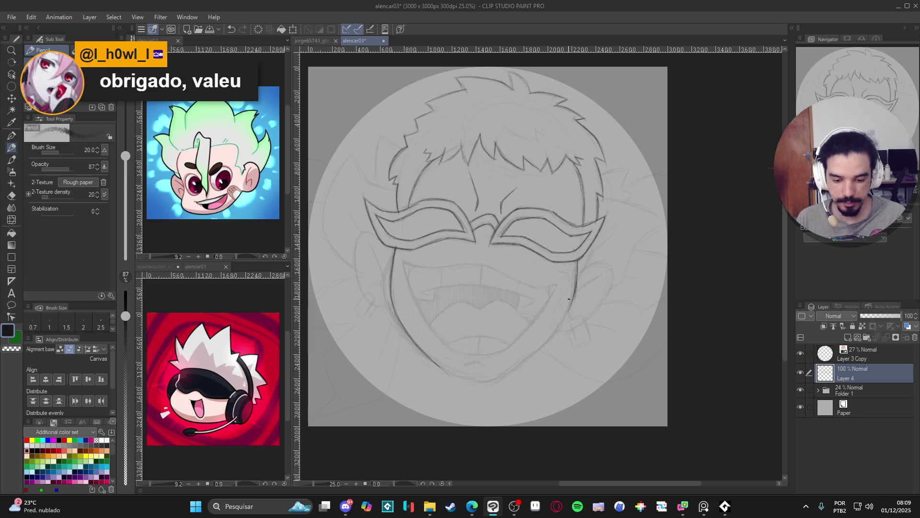
{"action": "left_click_drag", "start_coordinate": [572, 298], "coordinate": [506, 376]}
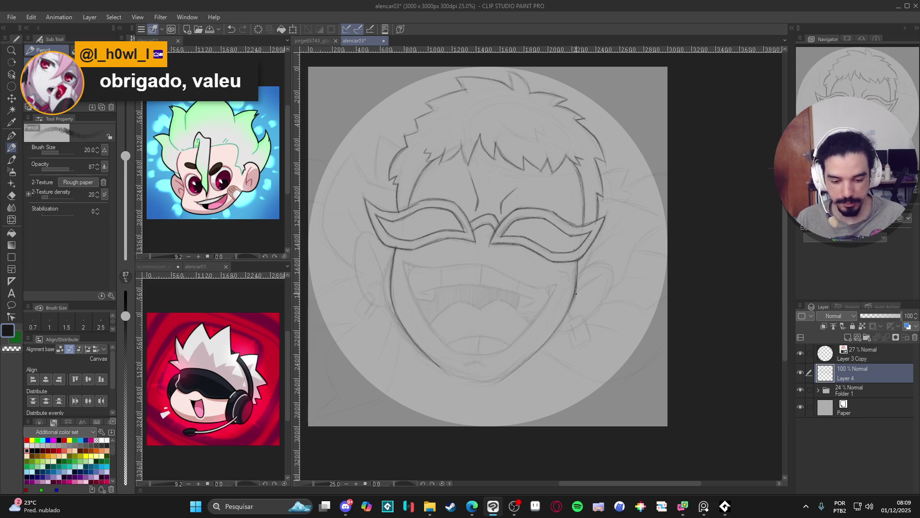
{"action": "left_click_drag", "start_coordinate": [569, 307], "coordinate": [500, 379]}
Step: Rotate the canvas and darken the left face outline and contour further down
{"action": "key", "text": "r"}
{"action": "left_click_drag", "start_coordinate": [604, 384], "coordinate": [340, 364]}
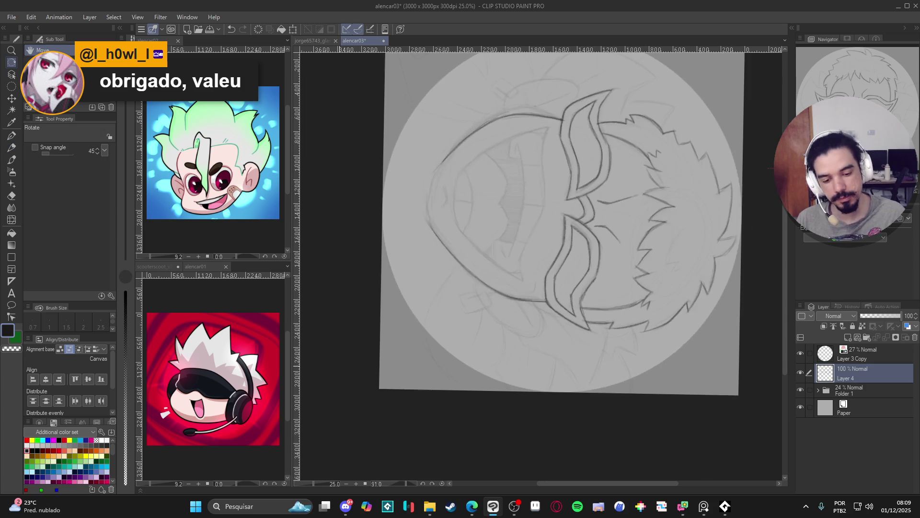
{"action": "key", "text": "p"}
{"action": "mouse_move", "coordinate": [441, 163]}
{"action": "left_mouse_down"}
{"action": "mouse_move", "coordinate": [429, 235]}
{"action": "mouse_move", "coordinate": [448, 153]}
{"action": "left_mouse_up"}
{"action": "left_click_drag", "start_coordinate": [430, 212], "coordinate": [438, 234]}
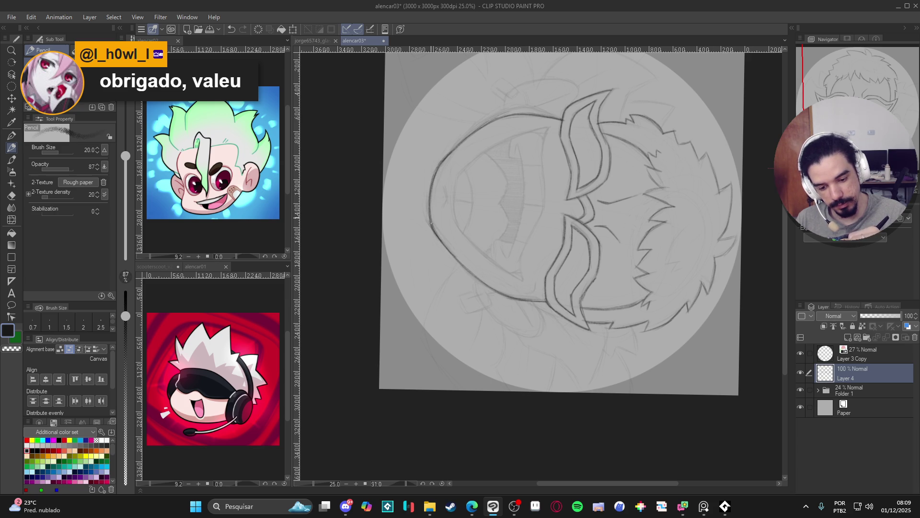
{"action": "mouse_move", "coordinate": [543, 111]}
{"action": "left_mouse_down"}
{"action": "mouse_move", "coordinate": [559, 70]}
{"action": "mouse_move", "coordinate": [558, 229]}
{"action": "left_mouse_up"}
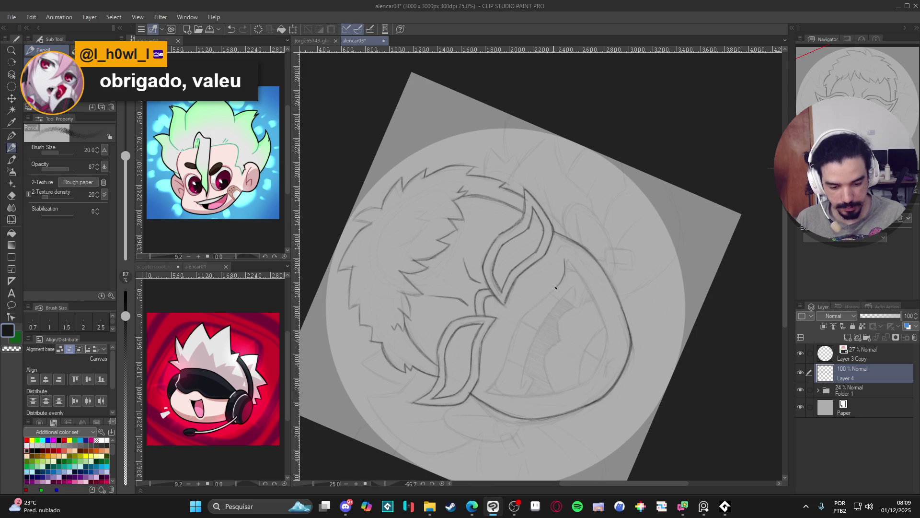
{"action": "mouse_move", "coordinate": [524, 314]}
{"action": "left_mouse_down"}
{"action": "mouse_move", "coordinate": [490, 391]}
{"action": "mouse_move", "coordinate": [547, 297]}
{"action": "left_mouse_up"}
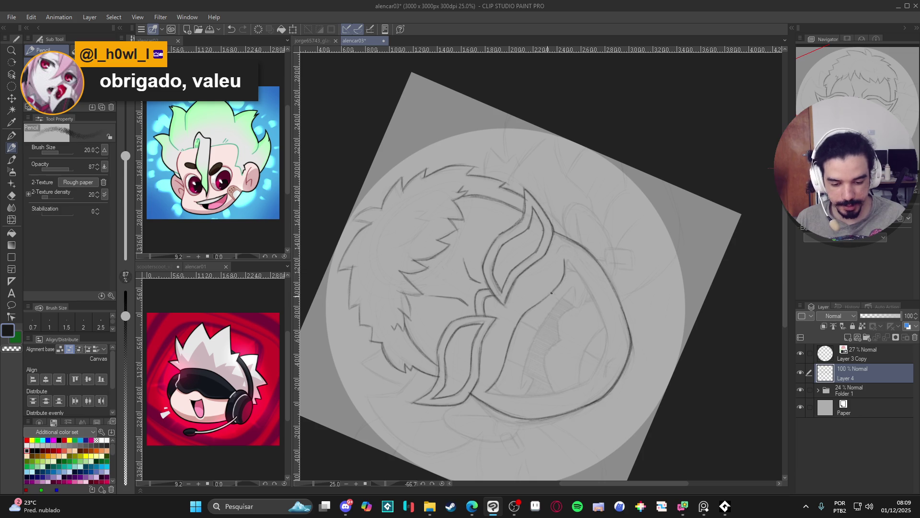
{"action": "mouse_move", "coordinate": [565, 261]}
{"action": "left_mouse_down"}
{"action": "mouse_move", "coordinate": [385, 421]}
{"action": "mouse_move", "coordinate": [432, 176]}
{"action": "mouse_move", "coordinate": [424, 212]}
{"action": "left_mouse_up"}
Step: Redraw the line beside the face, trace the eye-mask edge, and turn the view upright
{"action": "key", "text": "ctrl+z"}
{"action": "key", "text": "ctrl+z"}
{"action": "mouse_move", "coordinate": [437, 176]}
{"action": "left_mouse_down"}
{"action": "mouse_move", "coordinate": [414, 265]}
{"action": "mouse_move", "coordinate": [418, 221]}
{"action": "mouse_move", "coordinate": [439, 173]}
{"action": "left_mouse_up"}
{"action": "mouse_move", "coordinate": [414, 254]}
{"action": "left_mouse_down"}
{"action": "mouse_move", "coordinate": [415, 272]}
{"action": "mouse_move", "coordinate": [631, 295]}
{"action": "left_mouse_up"}
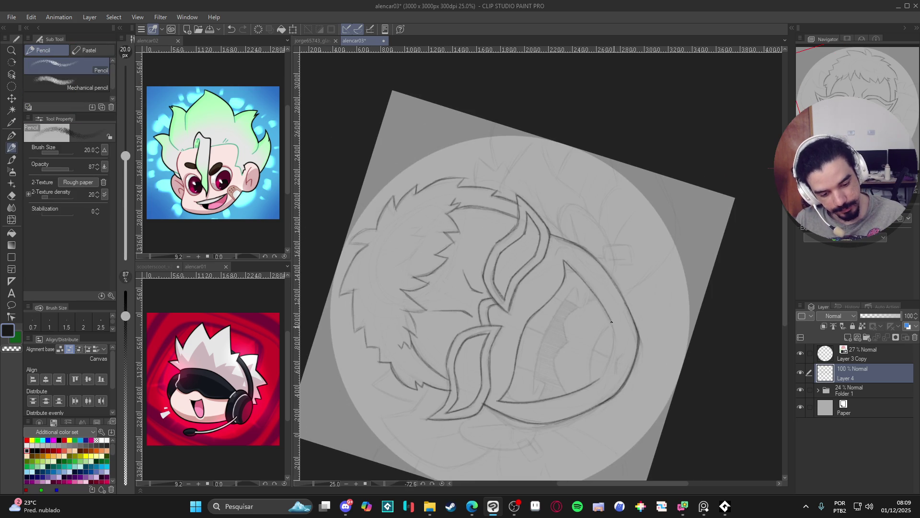
{"action": "mouse_move", "coordinate": [567, 262]}
{"action": "left_mouse_down"}
{"action": "mouse_move", "coordinate": [613, 324]}
{"action": "mouse_move", "coordinate": [602, 380]}
{"action": "left_mouse_up"}
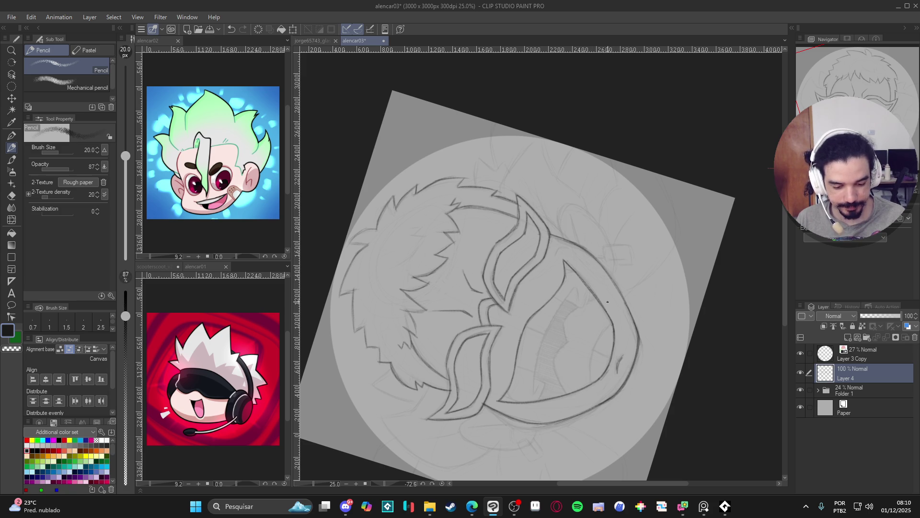
{"action": "mouse_move", "coordinate": [613, 324]}
{"action": "left_mouse_down"}
{"action": "mouse_move", "coordinate": [601, 336]}
{"action": "mouse_move", "coordinate": [591, 383]}
{"action": "mouse_move", "coordinate": [595, 342]}
{"action": "mouse_move", "coordinate": [612, 322]}
{"action": "mouse_move", "coordinate": [590, 372]}
{"action": "mouse_move", "coordinate": [594, 353]}
{"action": "left_mouse_up"}
{"action": "key", "text": "ctrl+z"}
{"action": "mouse_move", "coordinate": [680, 342]}
{"action": "left_mouse_down"}
{"action": "mouse_move", "coordinate": [475, 339]}
{"action": "mouse_move", "coordinate": [474, 357]}
{"action": "left_mouse_up"}
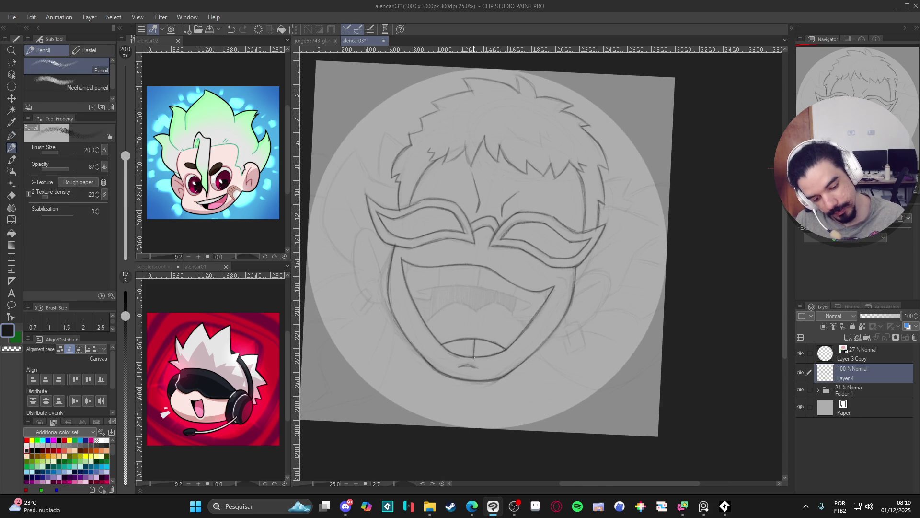
Step: Draw tooth lines inside the mouth, redrawing the short mark at the right tooth
{"action": "mouse_move", "coordinate": [548, 370]}
{"action": "left_mouse_down"}
{"action": "mouse_move", "coordinate": [551, 399]}
{"action": "mouse_move", "coordinate": [604, 281]}
{"action": "mouse_move", "coordinate": [576, 382]}
{"action": "left_mouse_up"}
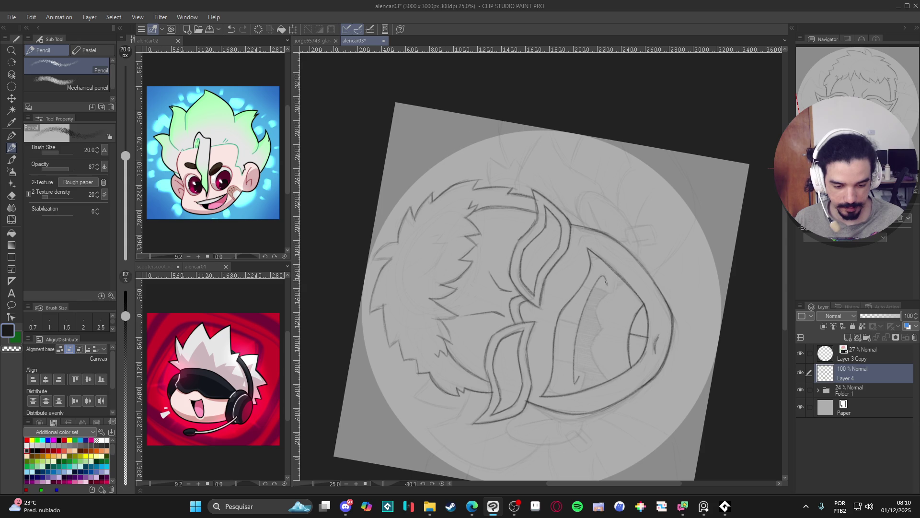
{"action": "mouse_move", "coordinate": [600, 277]}
{"action": "left_mouse_down"}
{"action": "mouse_move", "coordinate": [574, 353]}
{"action": "mouse_move", "coordinate": [583, 383]}
{"action": "mouse_move", "coordinate": [557, 336]}
{"action": "mouse_move", "coordinate": [519, 320]}
{"action": "left_mouse_up"}
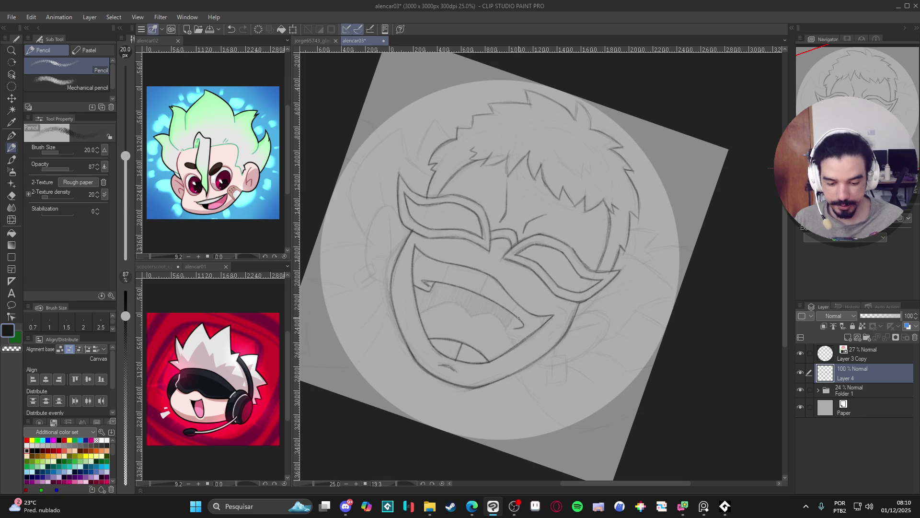
{"action": "key", "text": "ctrl+z"}
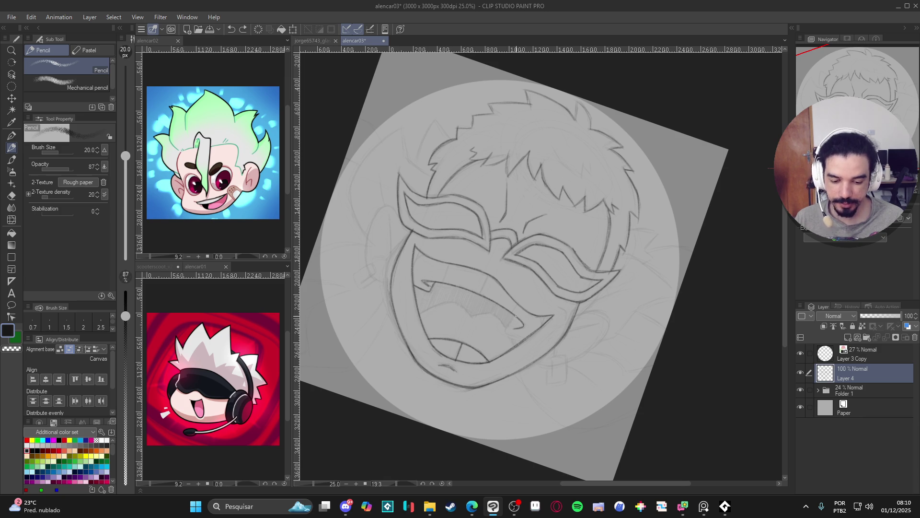
{"action": "left_click_drag", "start_coordinate": [510, 330], "coordinate": [523, 336]}
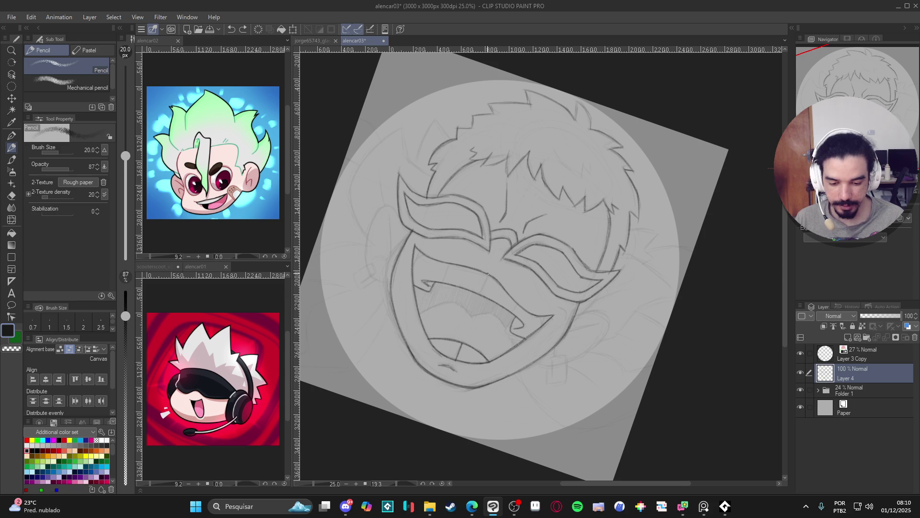
{"action": "mouse_move", "coordinate": [487, 277]}
{"action": "left_mouse_down"}
{"action": "mouse_move", "coordinate": [482, 287]}
{"action": "mouse_move", "coordinate": [446, 275]}
{"action": "mouse_move", "coordinate": [447, 267]}
{"action": "left_mouse_up"}
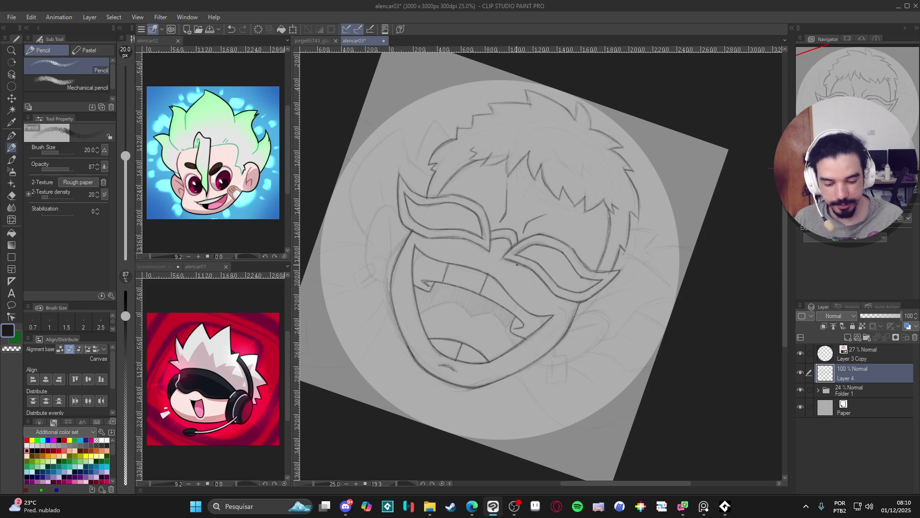
{"action": "left_click_drag", "start_coordinate": [518, 305], "coordinate": [513, 313]}
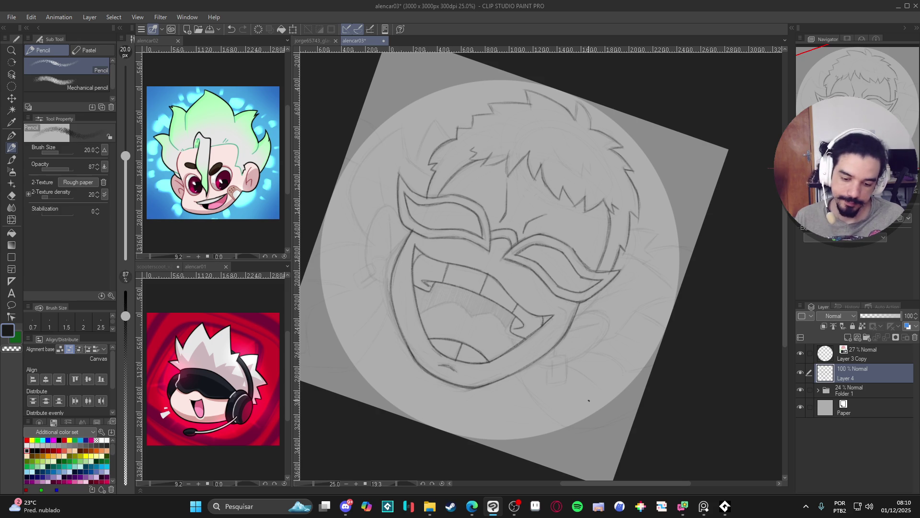
Step: Add a stroke down from the mouth, reset the canvas rotation upright, and save
{"action": "mouse_move", "coordinate": [581, 416]}
{"action": "left_mouse_down"}
{"action": "mouse_move", "coordinate": [574, 423]}
{"action": "mouse_move", "coordinate": [573, 286]}
{"action": "mouse_move", "coordinate": [552, 286]}
{"action": "mouse_move", "coordinate": [541, 315]}
{"action": "left_mouse_up"}
{"action": "key", "text": "ctrl+z"}
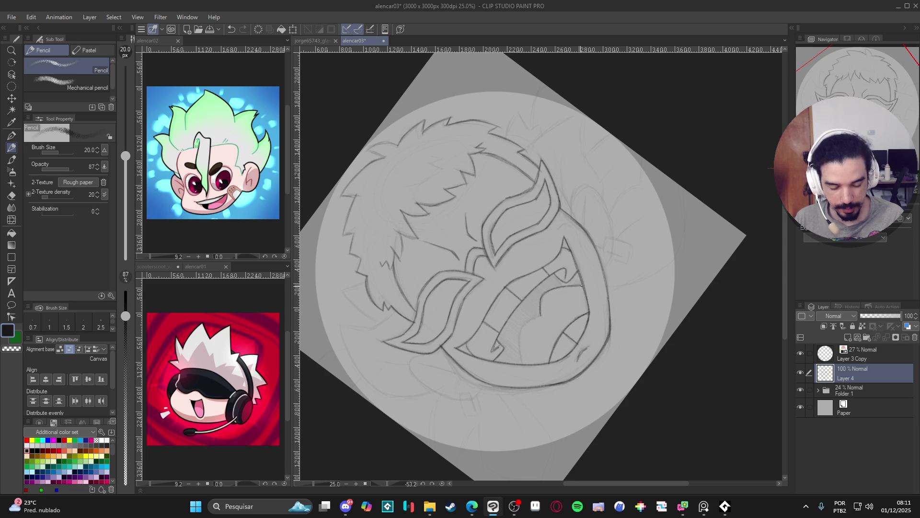
{"action": "mouse_move", "coordinate": [536, 316]}
{"action": "left_mouse_down"}
{"action": "mouse_move", "coordinate": [524, 324]}
{"action": "mouse_move", "coordinate": [521, 363]}
{"action": "mouse_move", "coordinate": [519, 331]}
{"action": "mouse_move", "coordinate": [542, 315]}
{"action": "left_mouse_up"}
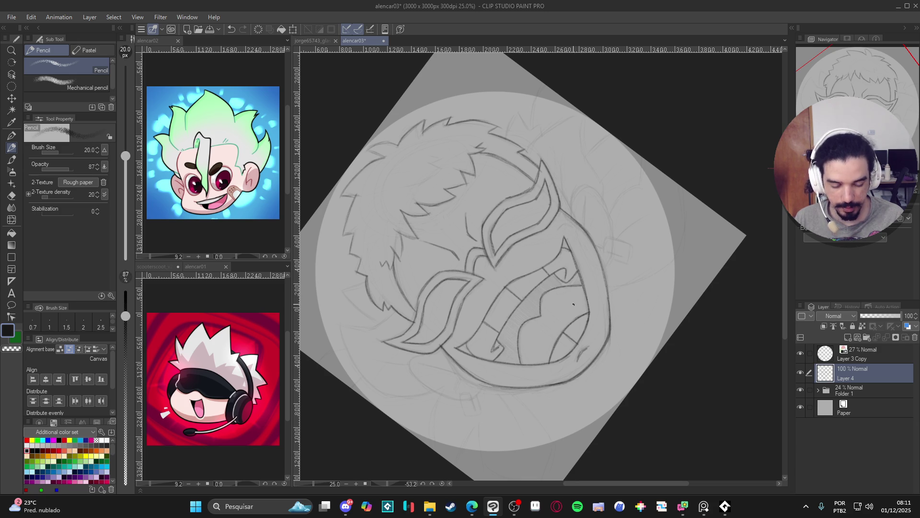
{"action": "key", "text": "r"}
{"action": "double_click", "coordinate": [595, 387]}
{"action": "key", "text": "ctrl+s"}
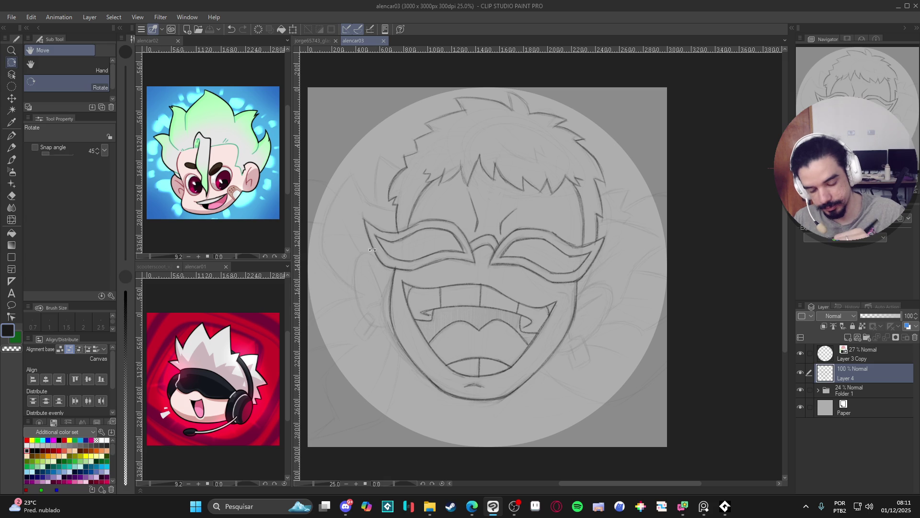
Step: Sketch the left ear outline and the earring hanging from it
{"action": "key", "text": "p"}
{"action": "mouse_move", "coordinate": [382, 263]}
{"action": "left_mouse_down"}
{"action": "mouse_move", "coordinate": [363, 253]}
{"action": "mouse_move", "coordinate": [355, 286]}
{"action": "mouse_move", "coordinate": [363, 317]}
{"action": "mouse_move", "coordinate": [357, 263]}
{"action": "mouse_move", "coordinate": [367, 254]}
{"action": "left_mouse_up"}
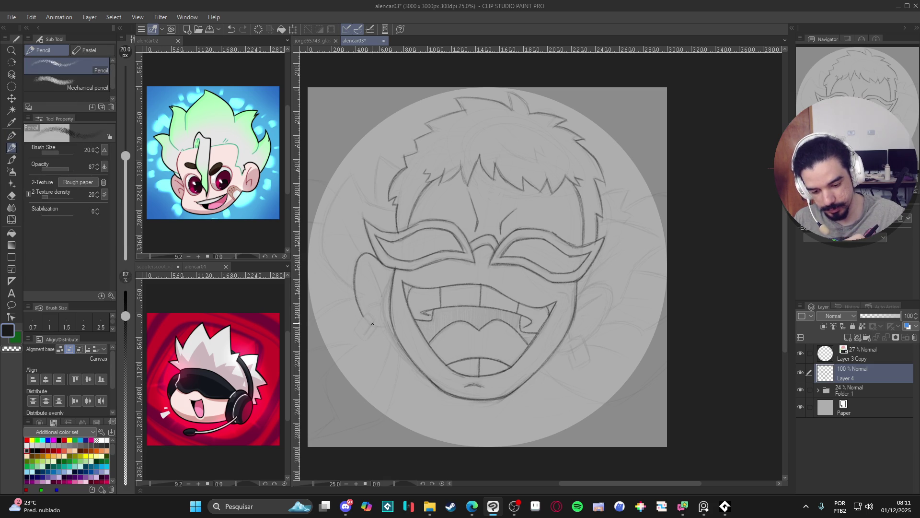
{"action": "key", "text": "ctrl+z"}
{"action": "left_click_drag", "start_coordinate": [374, 325], "coordinate": [390, 327]}
{"action": "left_click_drag", "start_coordinate": [367, 264], "coordinate": [382, 299]}
{"action": "left_click_drag", "start_coordinate": [368, 264], "coordinate": [384, 304]}
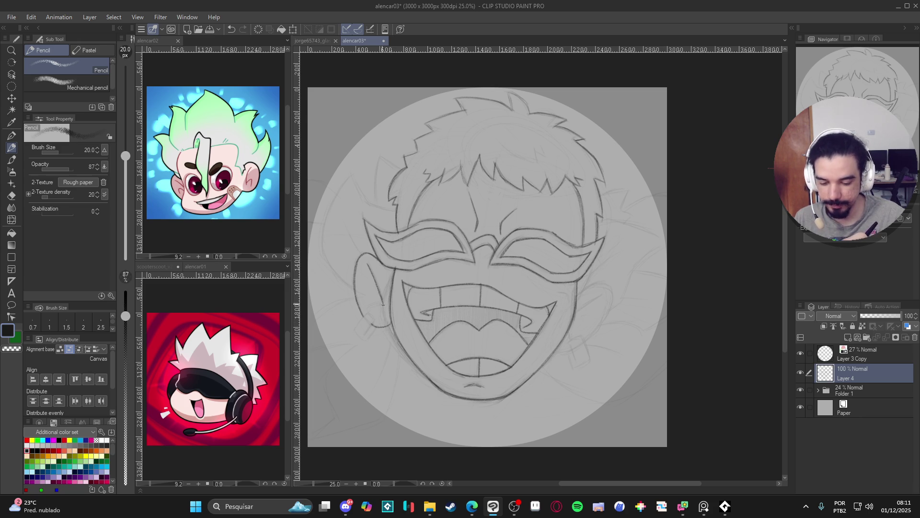
{"action": "key", "text": "ctrl+z"}
{"action": "mouse_move", "coordinate": [381, 301]}
{"action": "left_mouse_down"}
{"action": "mouse_move", "coordinate": [356, 332]}
{"action": "mouse_move", "coordinate": [368, 339]}
{"action": "left_mouse_up"}
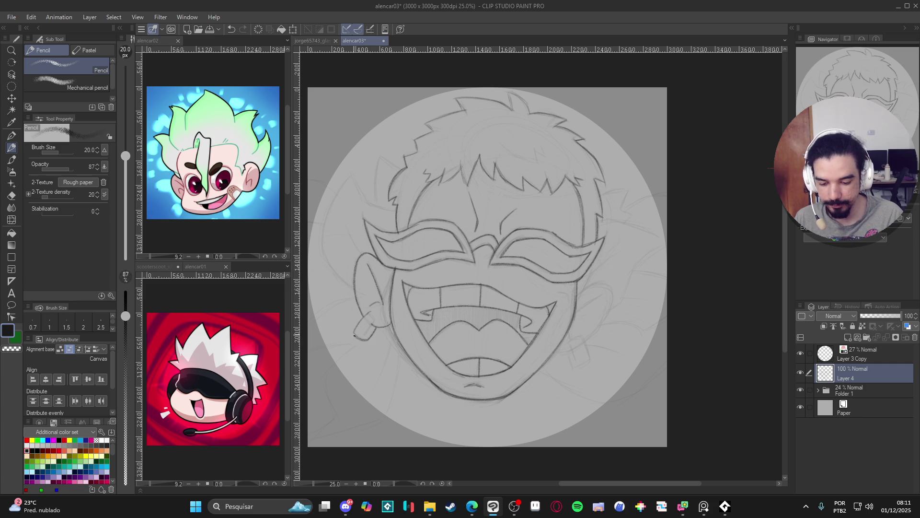
{"action": "left_click_drag", "start_coordinate": [375, 319], "coordinate": [365, 332]}
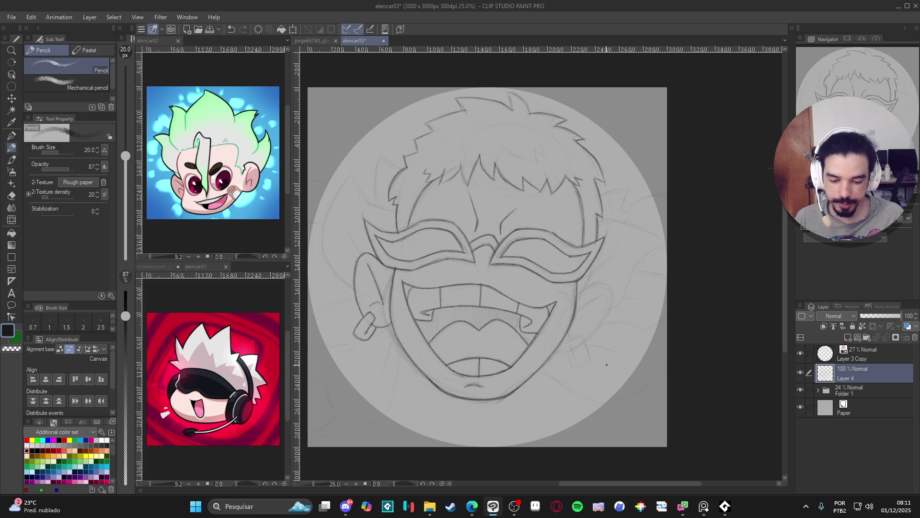
Step: Sketch the right ear's hanging earring, darkening its left side
{"action": "mouse_move", "coordinate": [576, 298]}
{"action": "left_mouse_down"}
{"action": "mouse_move", "coordinate": [600, 283]}
{"action": "mouse_move", "coordinate": [607, 314]}
{"action": "mouse_move", "coordinate": [592, 339]}
{"action": "mouse_move", "coordinate": [610, 309]}
{"action": "mouse_move", "coordinate": [584, 293]}
{"action": "mouse_move", "coordinate": [595, 283]}
{"action": "mouse_move", "coordinate": [614, 314]}
{"action": "mouse_move", "coordinate": [589, 342]}
{"action": "mouse_move", "coordinate": [616, 293]}
{"action": "mouse_move", "coordinate": [577, 293]}
{"action": "left_mouse_up"}
{"action": "key", "text": "ctrl+z"}
{"action": "key", "text": "ctrl+z"}
{"action": "key", "text": "ctrl+z"}
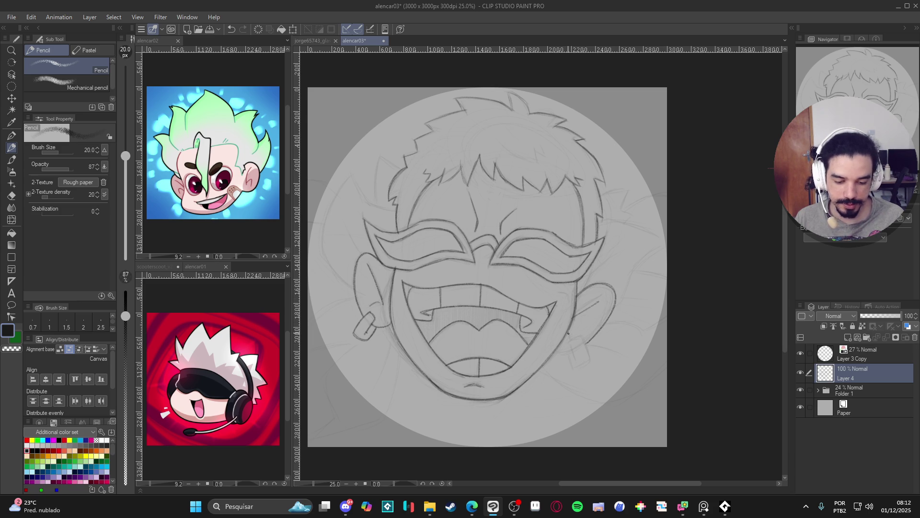
{"action": "left_click_drag", "start_coordinate": [570, 342], "coordinate": [583, 337]}
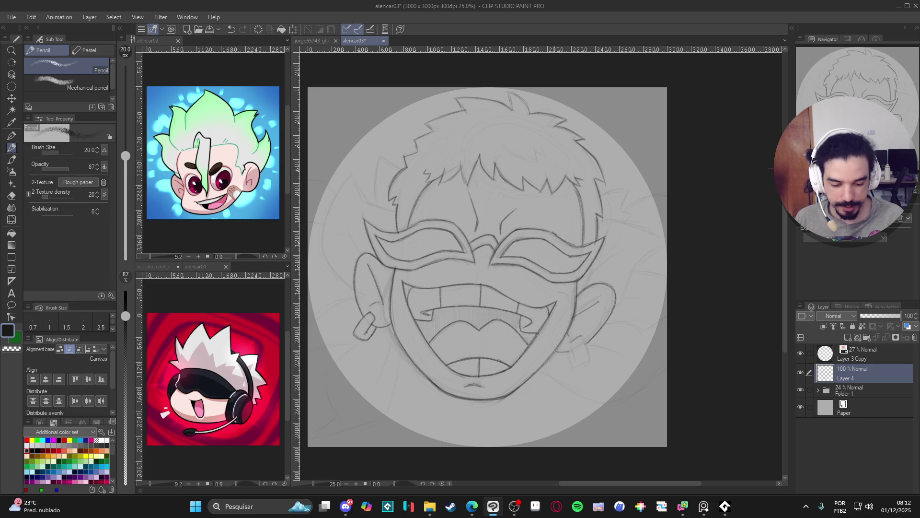
{"action": "mouse_move", "coordinate": [582, 337]}
{"action": "left_mouse_down"}
{"action": "mouse_move", "coordinate": [590, 355]}
{"action": "mouse_move", "coordinate": [578, 368]}
{"action": "mouse_move", "coordinate": [578, 360]}
{"action": "left_mouse_up"}
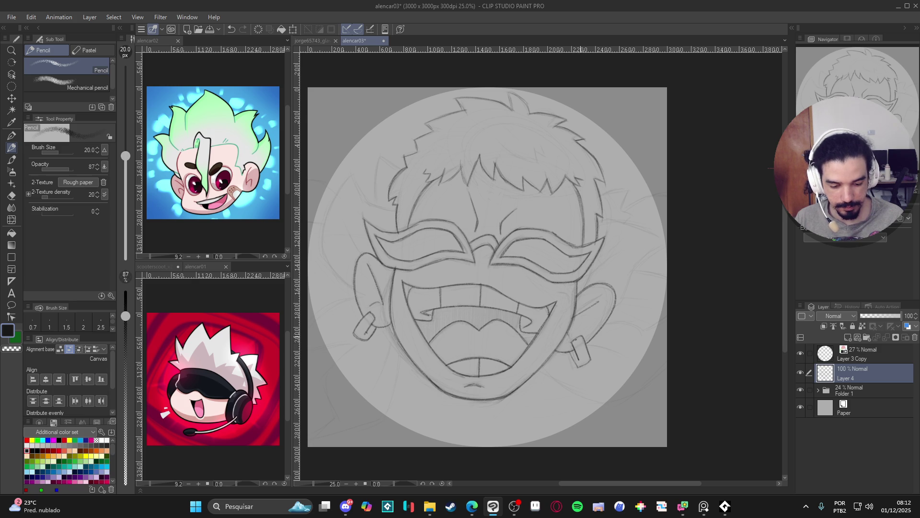
{"action": "mouse_move", "coordinate": [571, 352]}
{"action": "left_mouse_down"}
{"action": "mouse_move", "coordinate": [595, 386]}
{"action": "mouse_move", "coordinate": [589, 398]}
{"action": "left_mouse_up"}
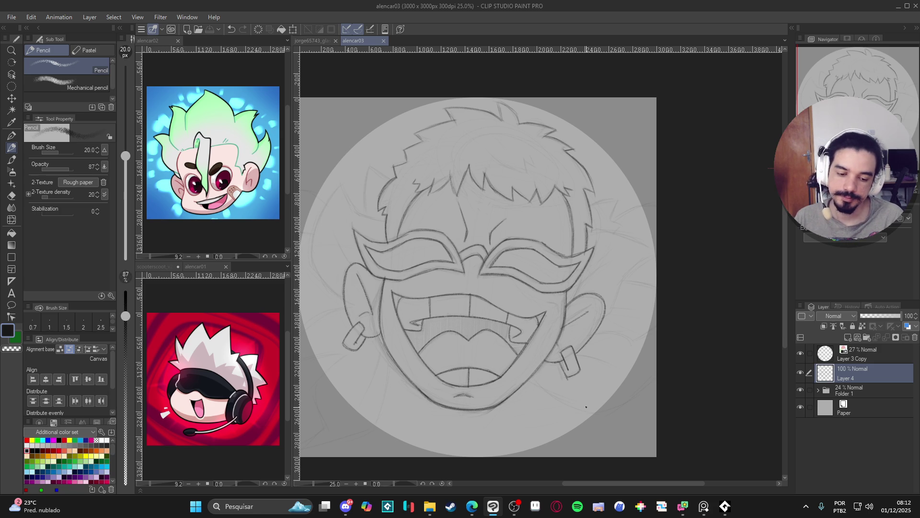
Step: Save the sketch and add a new empty layer above it
{"action": "left_click_drag", "start_coordinate": [632, 396], "coordinate": [664, 393]}
{"action": "left_click", "coordinate": [801, 373]}
{"action": "left_click", "coordinate": [800, 373]}
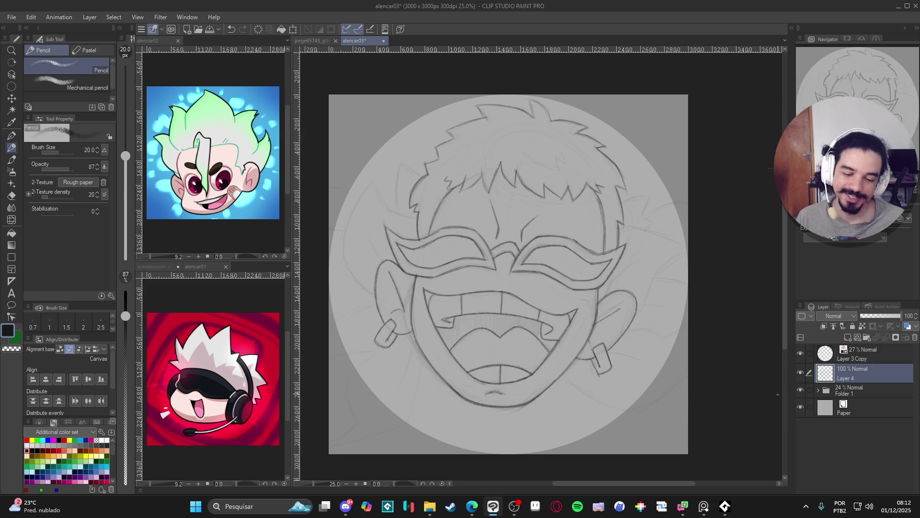
{"action": "left_click_drag", "start_coordinate": [744, 401], "coordinate": [758, 401]}
{"action": "key", "text": "ctrl+s"}
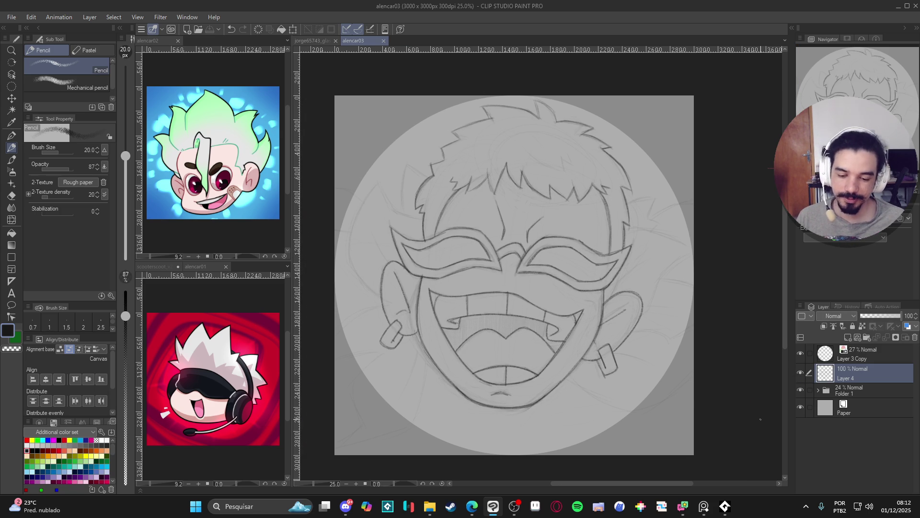
{"action": "key", "text": "ctrl+shift+n"}
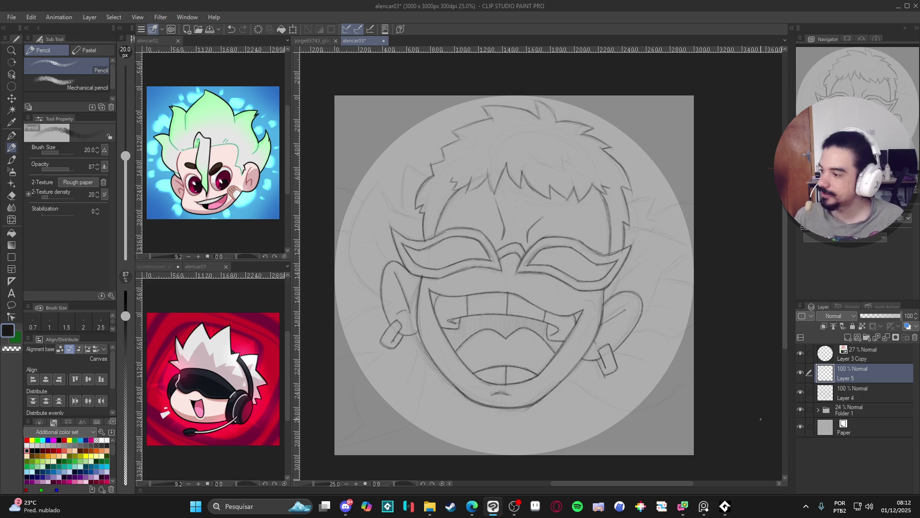
Step: On Layer 4, erase stray lines near the left ear and redraw its outline
{"action": "left_click", "coordinate": [805, 392]}
{"action": "key", "text": "e"}
{"action": "left_click_drag", "start_coordinate": [396, 272], "coordinate": [408, 310]}
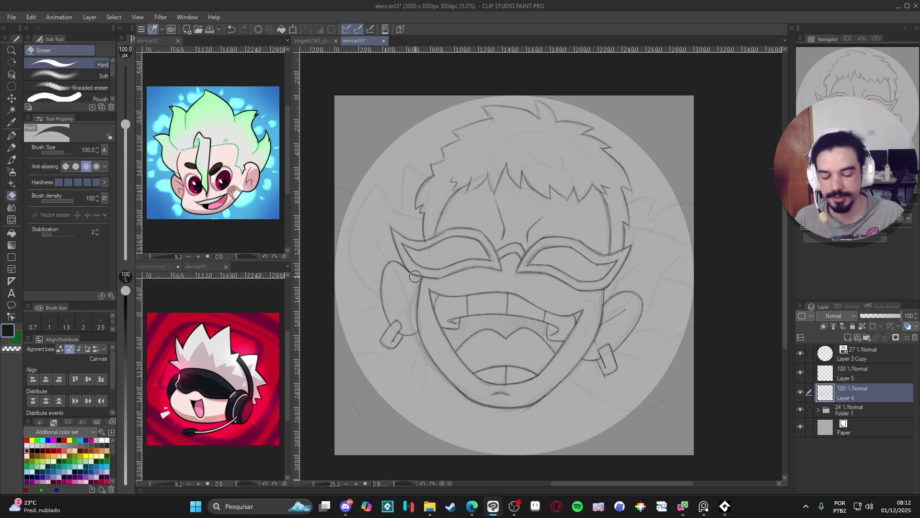
{"action": "key", "text": "p"}
{"action": "left_click_drag", "start_coordinate": [403, 278], "coordinate": [417, 305]}
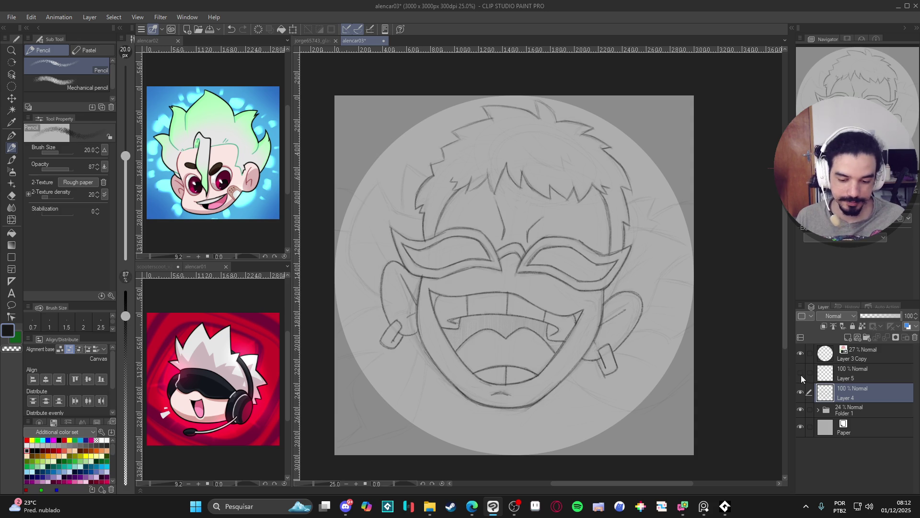
Step: Make Layer 5 active, ink with the view rotated, then straighten the view upright
{"action": "left_click", "coordinate": [831, 378]}
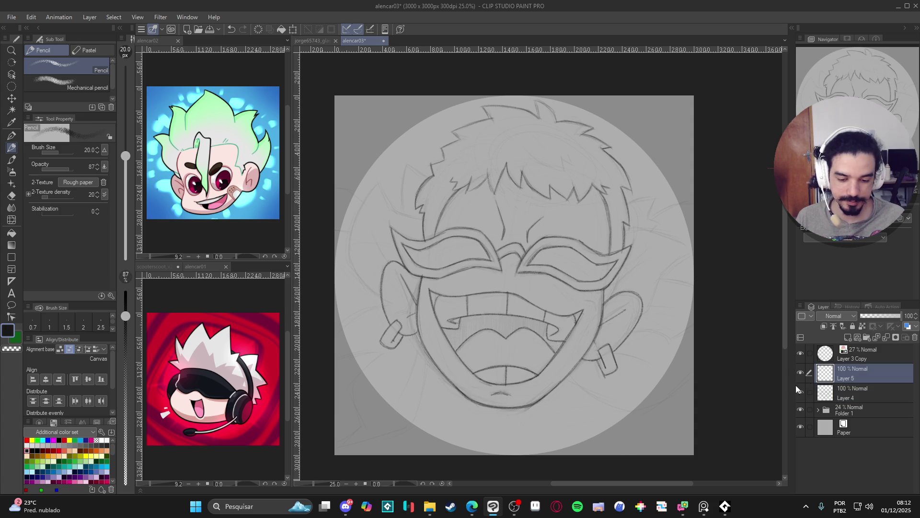
{"action": "left_click_drag", "start_coordinate": [685, 390], "coordinate": [689, 400]}
{"action": "key", "text": "p"}
{"action": "mouse_move", "coordinate": [623, 158]}
{"action": "left_mouse_down"}
{"action": "mouse_move", "coordinate": [499, 103]}
{"action": "mouse_move", "coordinate": [494, 139]}
{"action": "mouse_move", "coordinate": [510, 95]}
{"action": "mouse_move", "coordinate": [454, 96]}
{"action": "mouse_move", "coordinate": [413, 159]}
{"action": "mouse_move", "coordinate": [415, 181]}
{"action": "left_mouse_up"}
{"action": "key", "text": "p"}
{"action": "key", "text": "ctrl+z"}
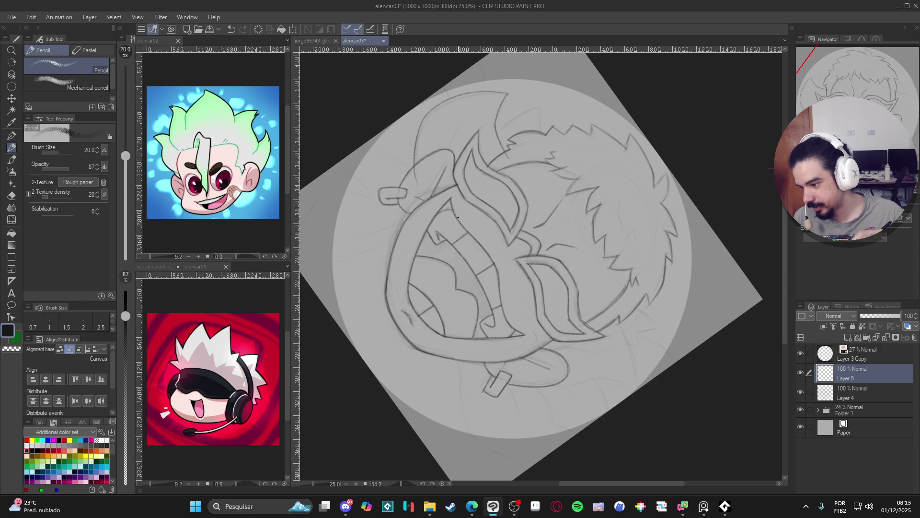
{"action": "key", "text": "e"}
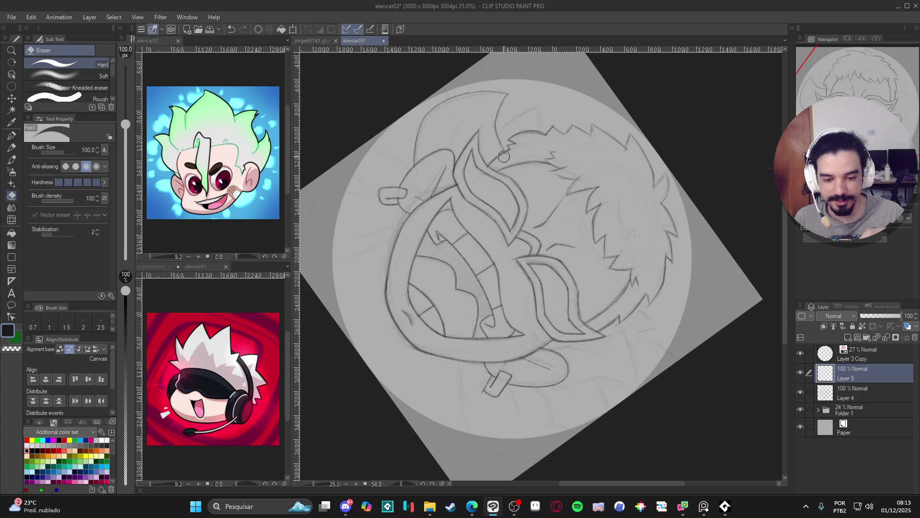
{"action": "key", "text": "p"}
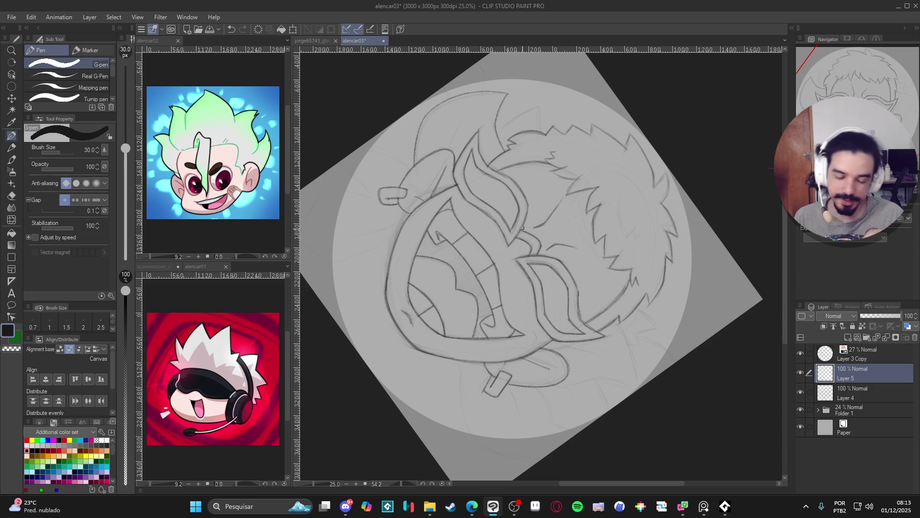
{"action": "key", "text": "p"}
{"action": "key", "text": "ctrl+shift+r"}
{"action": "left_click_drag", "start_coordinate": [590, 336], "coordinate": [626, 357]}
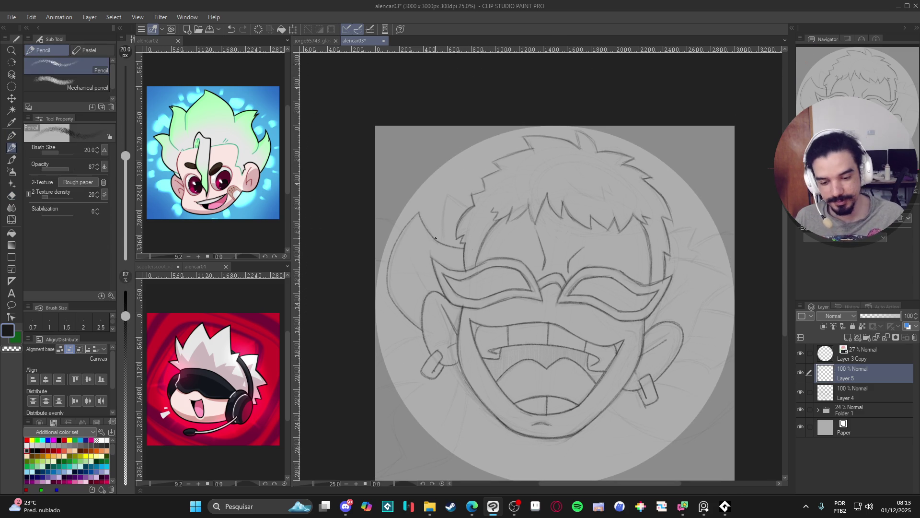
Step: Sketch hair spikes on the left of the head and lines out from the ear
{"action": "left_click_drag", "start_coordinate": [397, 225], "coordinate": [375, 218]}
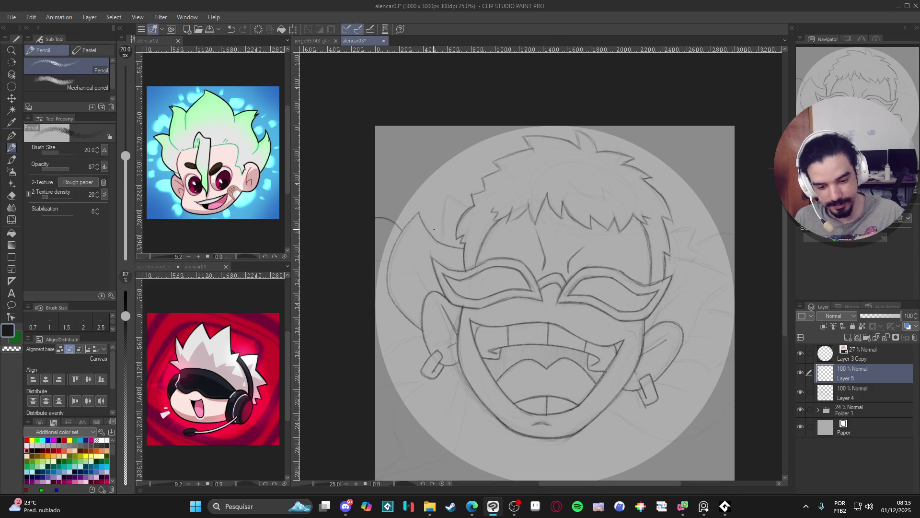
{"action": "mouse_move", "coordinate": [441, 240]}
{"action": "left_mouse_down"}
{"action": "mouse_move", "coordinate": [450, 190]}
{"action": "mouse_move", "coordinate": [473, 211]}
{"action": "left_mouse_up"}
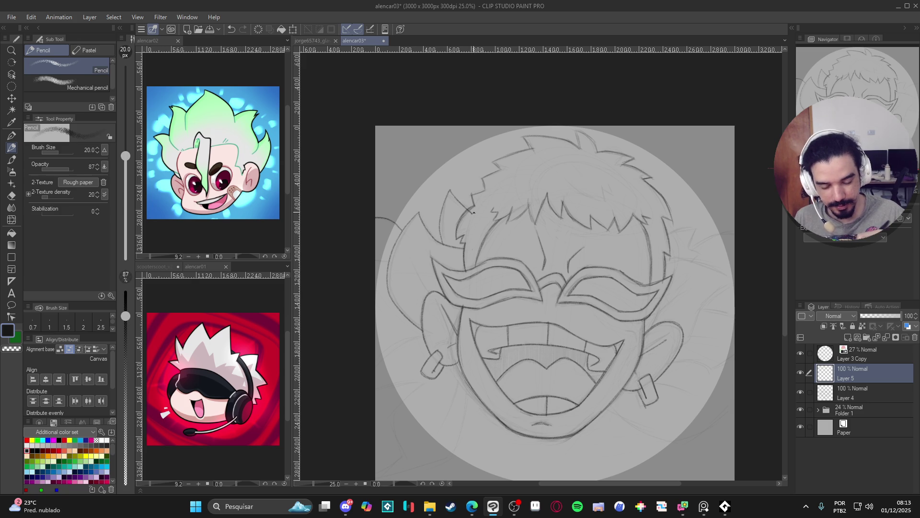
{"action": "key", "text": "p"}
{"action": "left_click_drag", "start_coordinate": [525, 360], "coordinate": [580, 254]}
{"action": "key", "text": "p"}
{"action": "mouse_move", "coordinate": [485, 233]}
{"action": "left_mouse_down"}
{"action": "mouse_move", "coordinate": [453, 232]}
{"action": "mouse_move", "coordinate": [421, 263]}
{"action": "left_mouse_up"}
{"action": "key", "text": "p"}
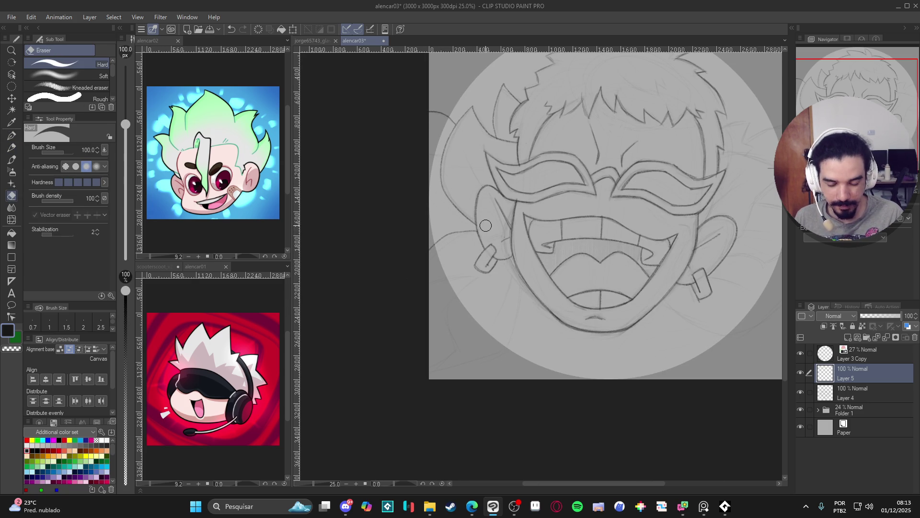
{"action": "key", "text": "p"}
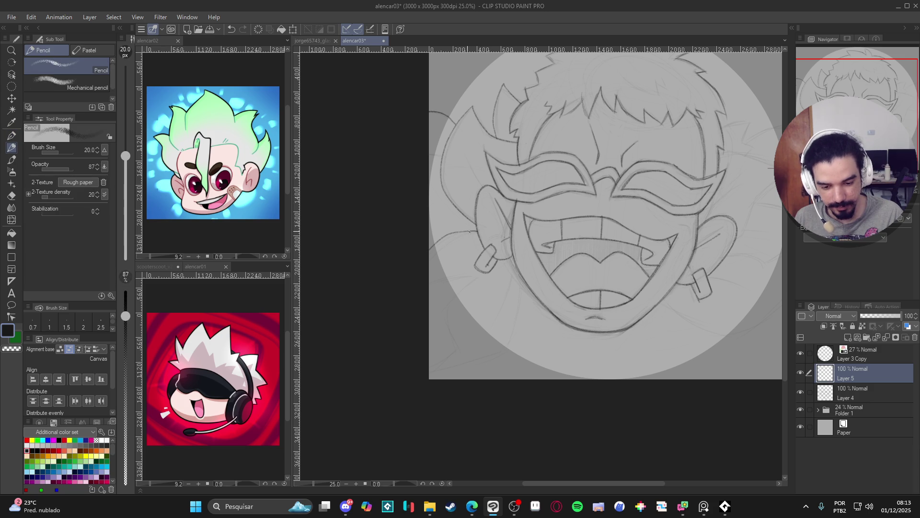
{"action": "mouse_move", "coordinate": [477, 279]}
{"action": "left_mouse_down"}
{"action": "mouse_move", "coordinate": [429, 279]}
{"action": "mouse_move", "coordinate": [452, 354]}
{"action": "mouse_move", "coordinate": [437, 367]}
{"action": "mouse_move", "coordinate": [446, 312]}
{"action": "mouse_move", "coordinate": [470, 283]}
{"action": "left_mouse_up"}
Step: Sketch the collar's long diagonal line and the spiky hair right of the face
{"action": "mouse_move", "coordinate": [524, 271]}
{"action": "left_mouse_down"}
{"action": "mouse_move", "coordinate": [504, 347]}
{"action": "mouse_move", "coordinate": [432, 365]}
{"action": "left_mouse_up"}
{"action": "key", "text": "e"}
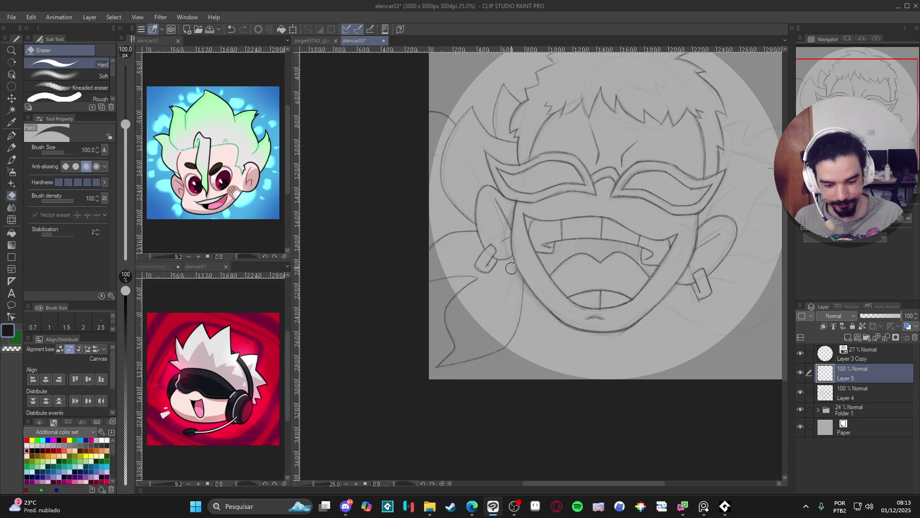
{"action": "key", "text": "p"}
{"action": "key", "text": "p"}
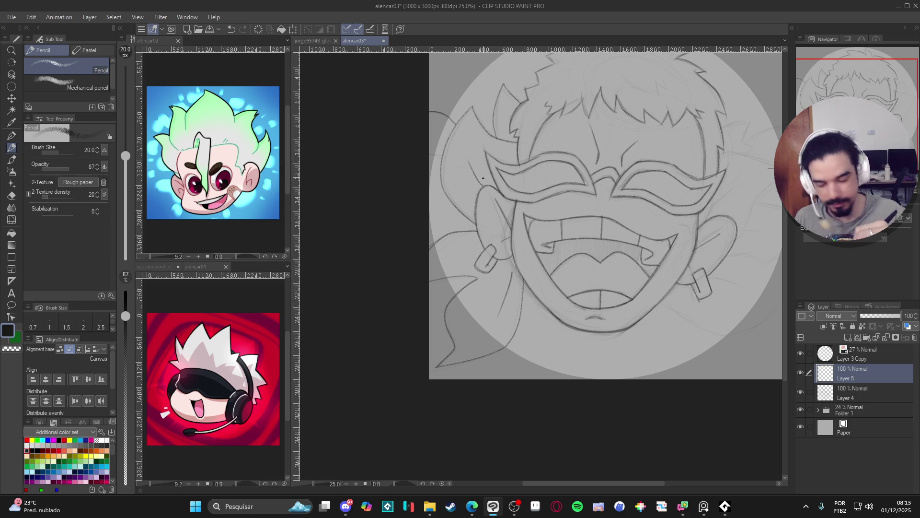
{"action": "scroll", "coordinate": [684, 370], "scroll_direction": "up", "scroll_amount": 1}
{"action": "scroll", "coordinate": [651, 396], "scroll_direction": "down", "scroll_amount": 1}
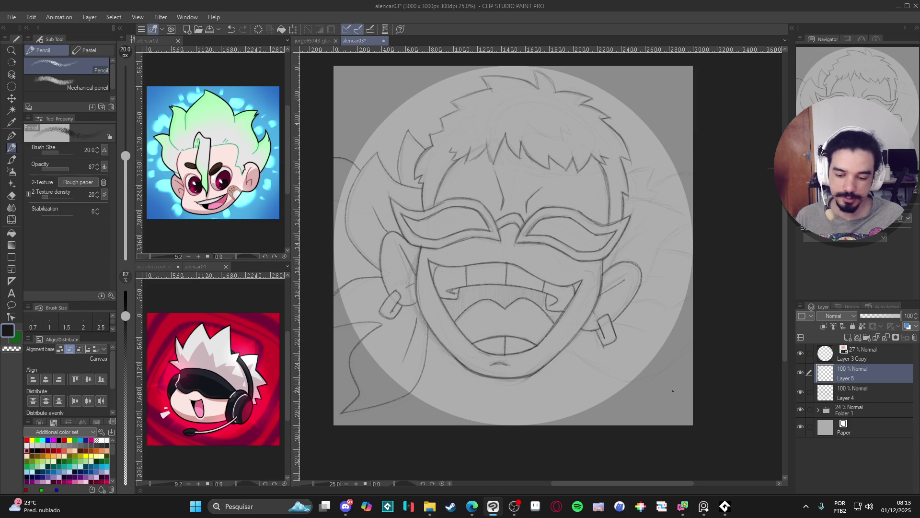
{"action": "left_click_drag", "start_coordinate": [355, 351], "coordinate": [490, 328]}
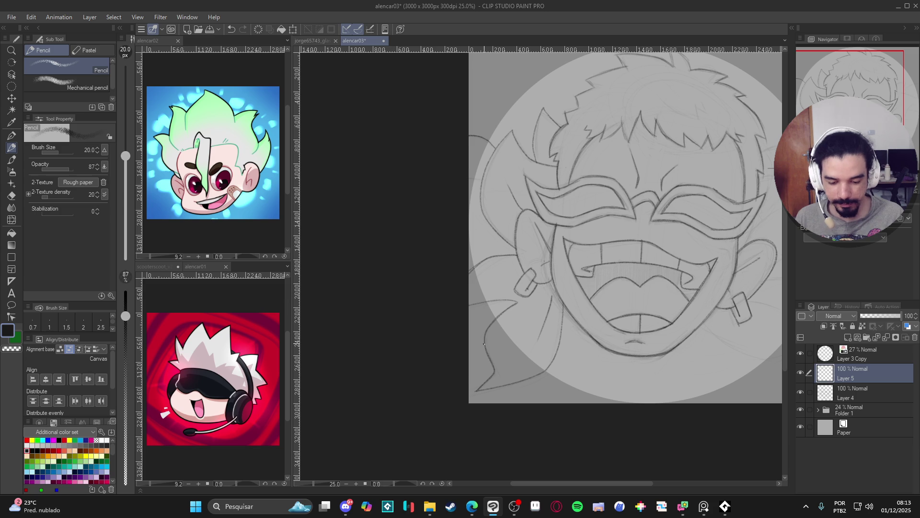
{"action": "scroll", "coordinate": [662, 346], "scroll_direction": "right", "scroll_amount": 5}
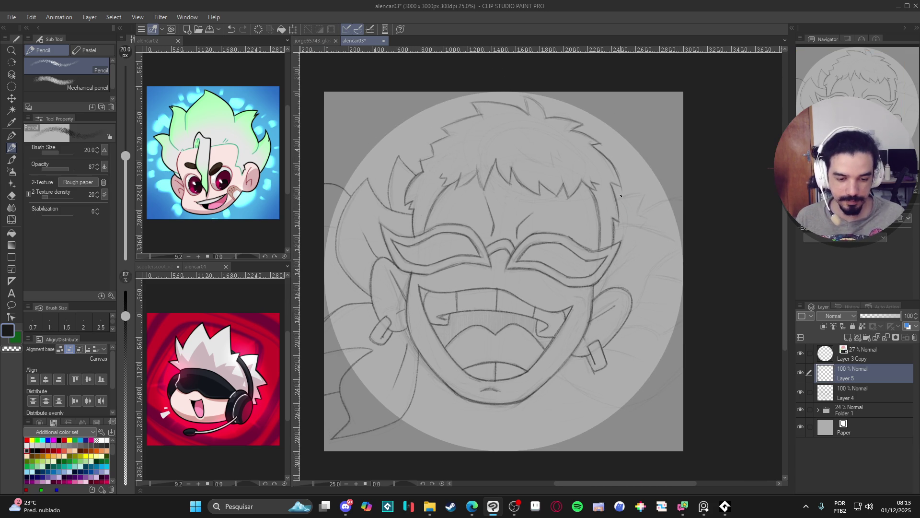
{"action": "mouse_move", "coordinate": [620, 197]}
{"action": "left_mouse_down"}
{"action": "mouse_move", "coordinate": [647, 191]}
{"action": "mouse_move", "coordinate": [647, 288]}
{"action": "mouse_move", "coordinate": [575, 250]}
{"action": "mouse_move", "coordinate": [545, 219]}
{"action": "mouse_move", "coordinate": [575, 278]}
{"action": "mouse_move", "coordinate": [649, 312]}
{"action": "mouse_move", "coordinate": [569, 240]}
{"action": "mouse_move", "coordinate": [556, 261]}
{"action": "mouse_move", "coordinate": [568, 321]}
{"action": "mouse_move", "coordinate": [556, 249]}
{"action": "left_mouse_up"}
Step: Add short strokes along the right head contour, turn the view upright, and save
{"action": "key", "text": "p"}
{"action": "key", "text": "p"}
{"action": "key", "text": "p"}
{"action": "key", "text": "p"}
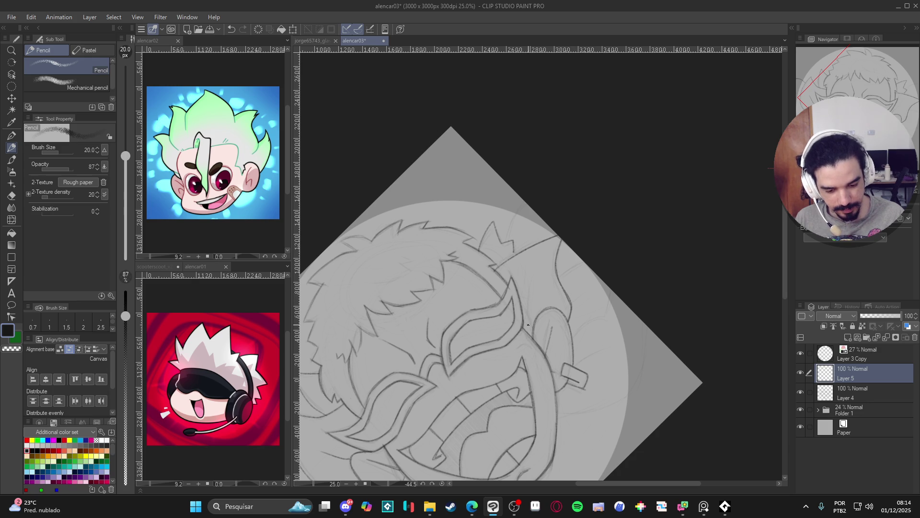
{"action": "mouse_move", "coordinate": [524, 331]}
{"action": "left_mouse_down"}
{"action": "mouse_move", "coordinate": [540, 268]}
{"action": "mouse_move", "coordinate": [583, 260]}
{"action": "left_mouse_up"}
{"action": "left_click_drag", "start_coordinate": [612, 290], "coordinate": [605, 314]}
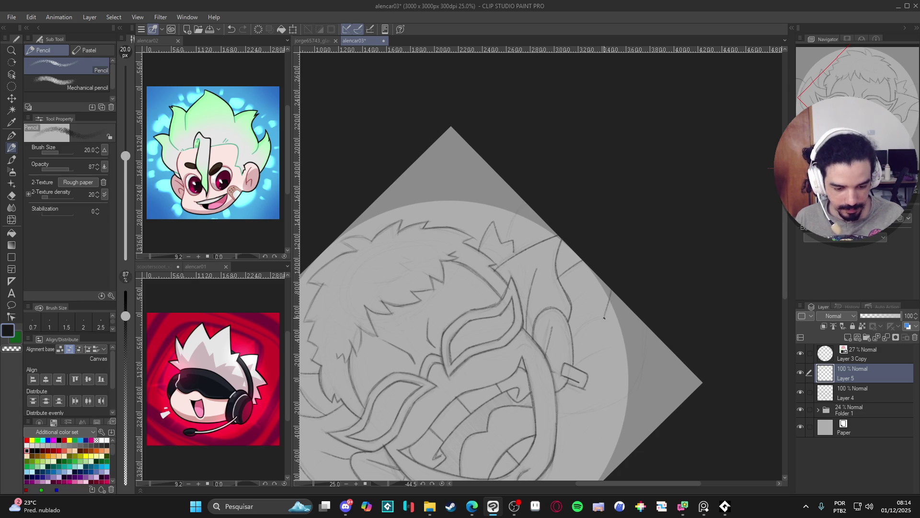
{"action": "mouse_move", "coordinate": [606, 345]}
{"action": "left_mouse_down"}
{"action": "mouse_move", "coordinate": [586, 411]}
{"action": "mouse_move", "coordinate": [645, 366]}
{"action": "mouse_move", "coordinate": [629, 390]}
{"action": "mouse_move", "coordinate": [662, 366]}
{"action": "mouse_move", "coordinate": [658, 206]}
{"action": "mouse_move", "coordinate": [574, 319]}
{"action": "mouse_move", "coordinate": [579, 291]}
{"action": "mouse_move", "coordinate": [616, 272]}
{"action": "mouse_move", "coordinate": [641, 343]}
{"action": "mouse_move", "coordinate": [582, 395]}
{"action": "left_mouse_up"}
{"action": "key", "text": "ctrl+s"}
Step: Reset the view rotation and sketch a collar line out to the right edge
{"action": "key", "text": "p"}
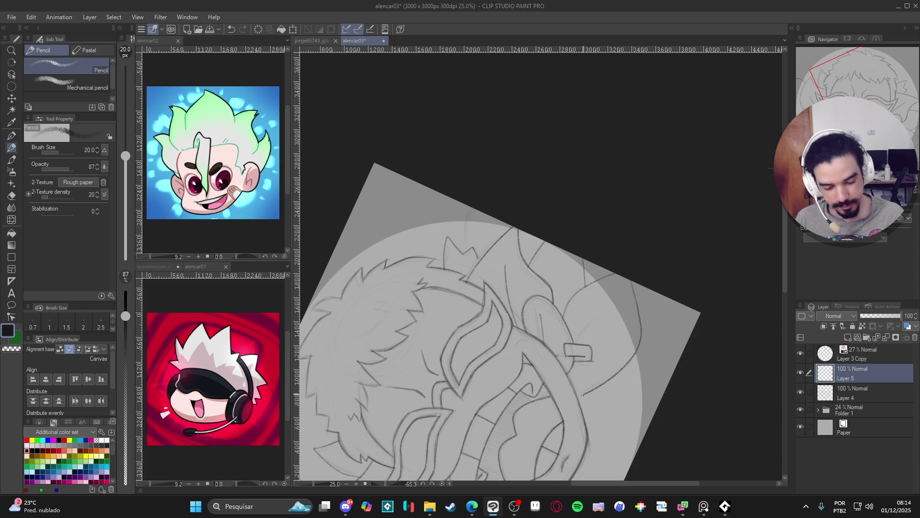
{"action": "left_click_drag", "start_coordinate": [576, 345], "coordinate": [603, 310]}
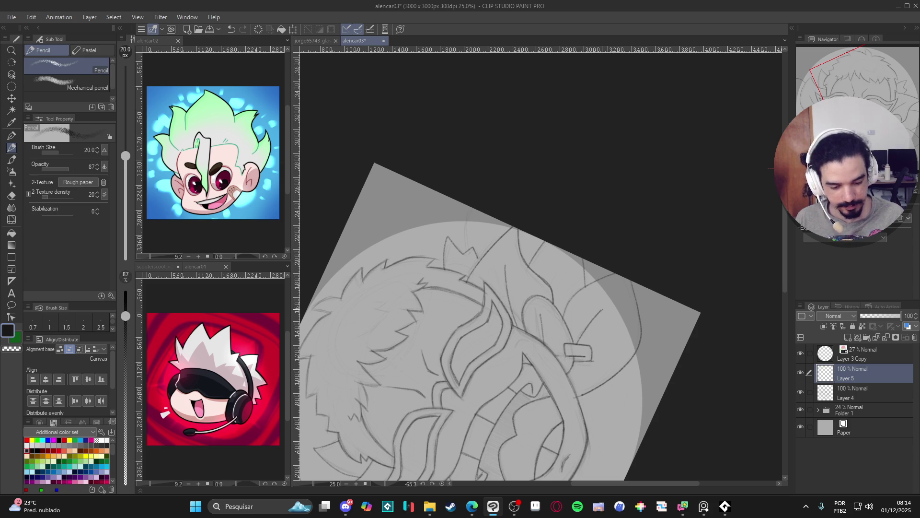
{"action": "key", "text": "ctrl+0"}
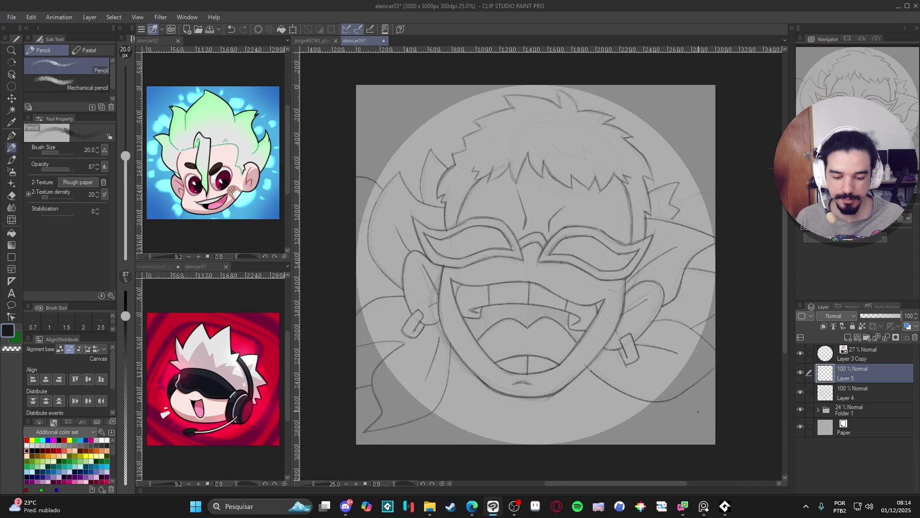
{"action": "left_click_drag", "start_coordinate": [673, 207], "coordinate": [735, 191]}
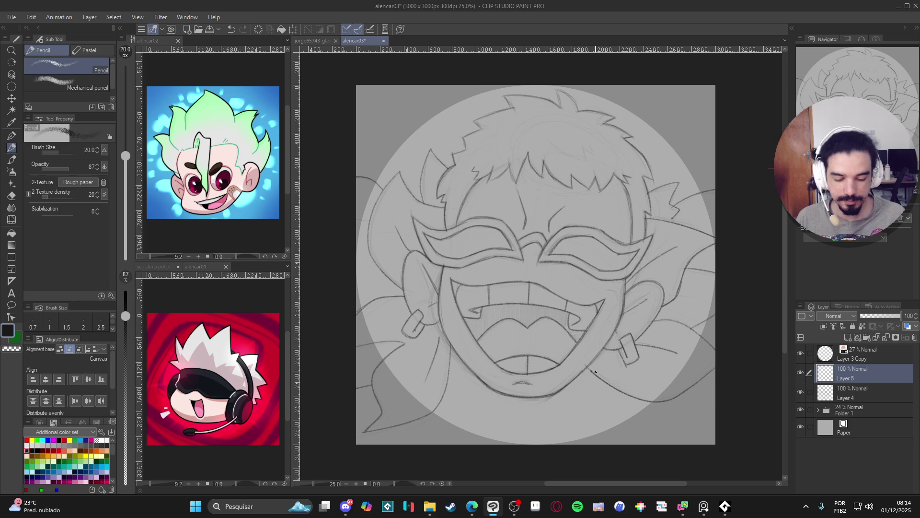
{"action": "key", "text": "c"}
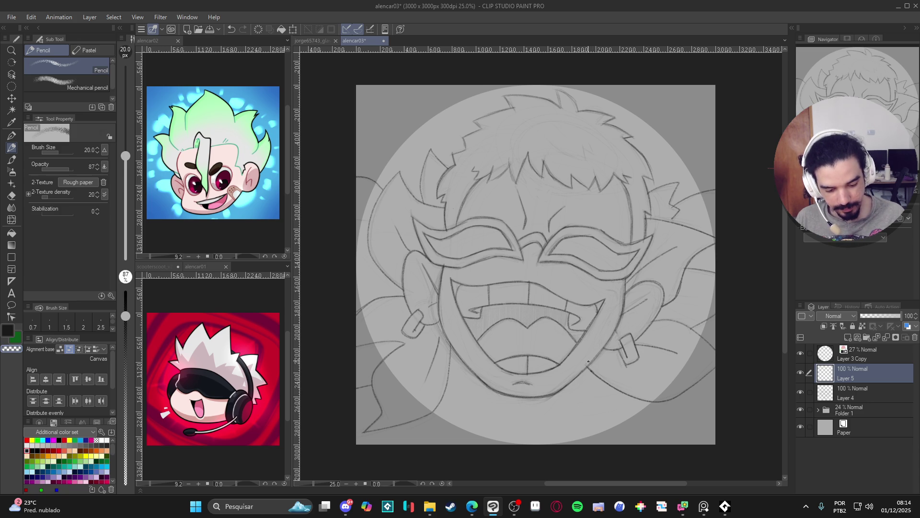
{"action": "key", "text": "c"}
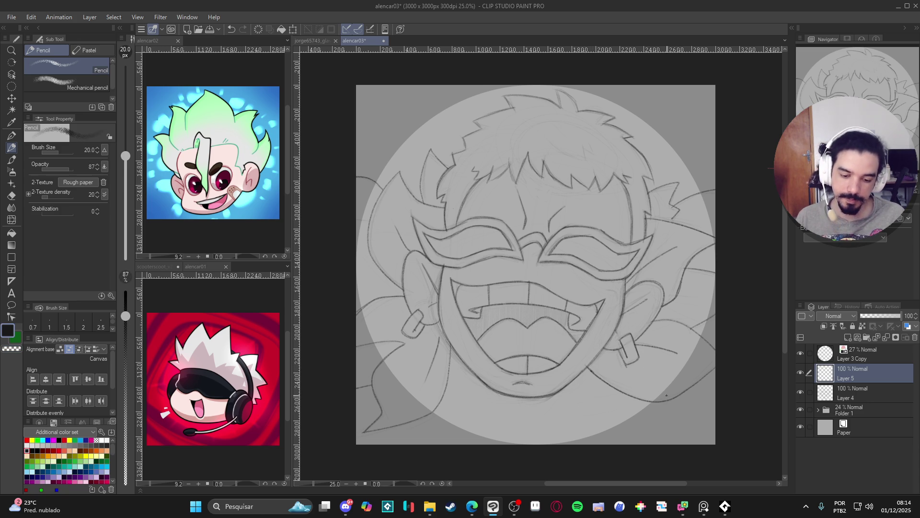
{"action": "scroll", "coordinate": [667, 396], "scroll_direction": "right", "scroll_amount": 1}
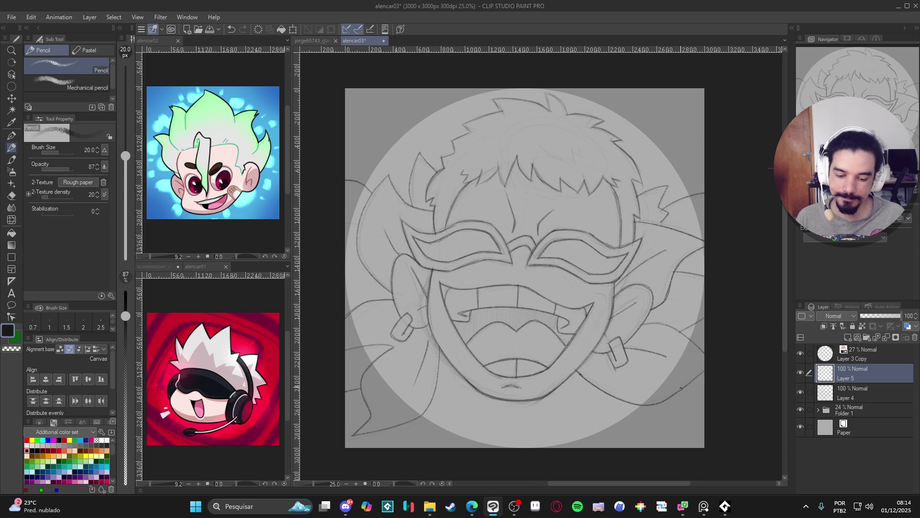
{"action": "scroll", "coordinate": [667, 386], "scroll_direction": "right", "scroll_amount": 2}
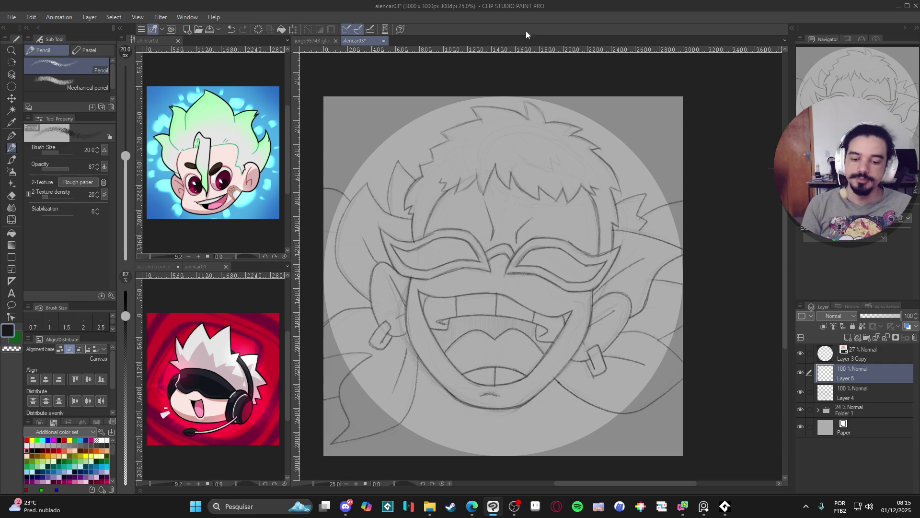
{"action": "left_click_drag", "start_coordinate": [505, 220], "coordinate": [519, 221]}
Step: Save alencar03 with Ctrl+S, then bring the Steam window to the front
{"action": "key", "text": "ctrl+s"}
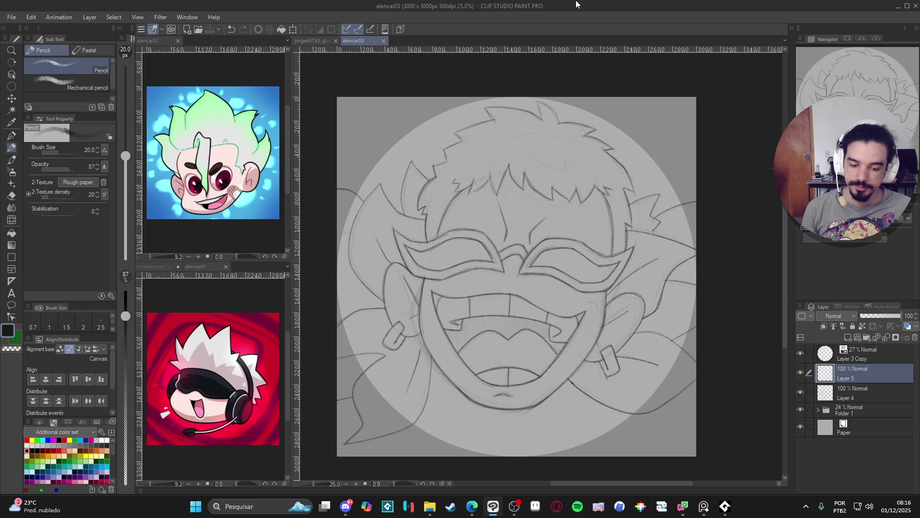
{"action": "left_click_drag", "start_coordinate": [609, 167], "coordinate": [621, 165]}
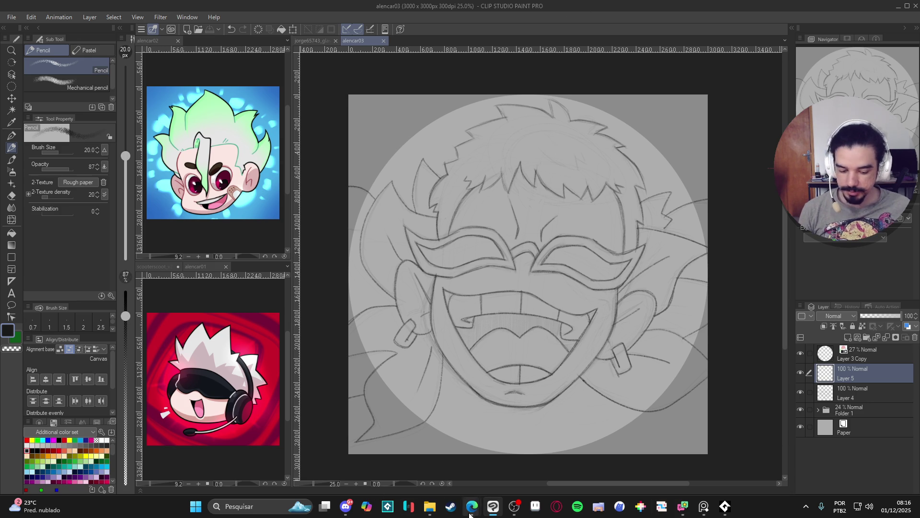
{"action": "left_click", "coordinate": [451, 507]}
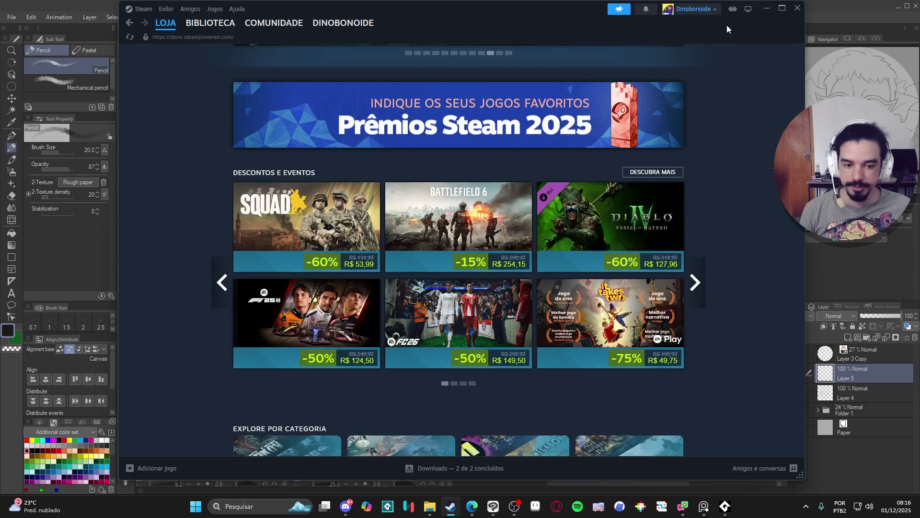
Step: Minimize Steam and search 'game maker mac' in a new Edge tab
{"action": "left_click", "coordinate": [761, 8]}
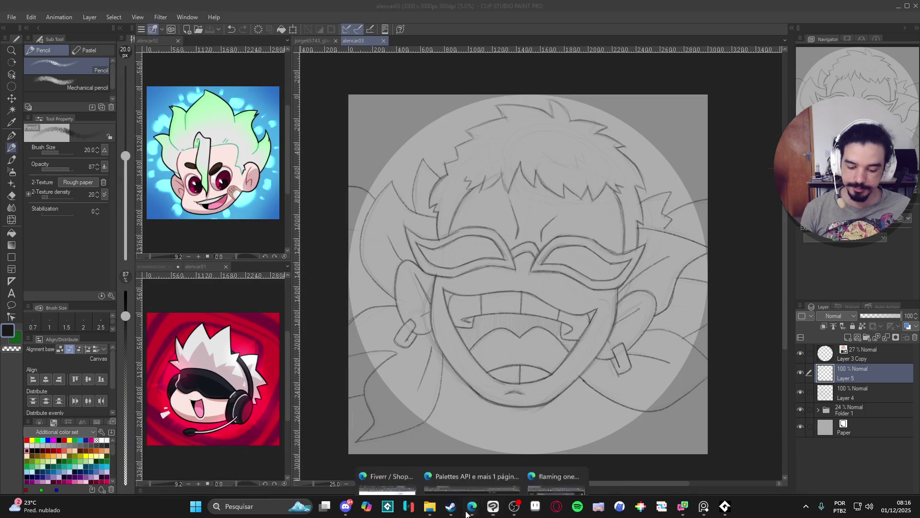
{"action": "mouse_move", "coordinate": [472, 506]}
{"action": "left_click", "coordinate": [511, 480]}
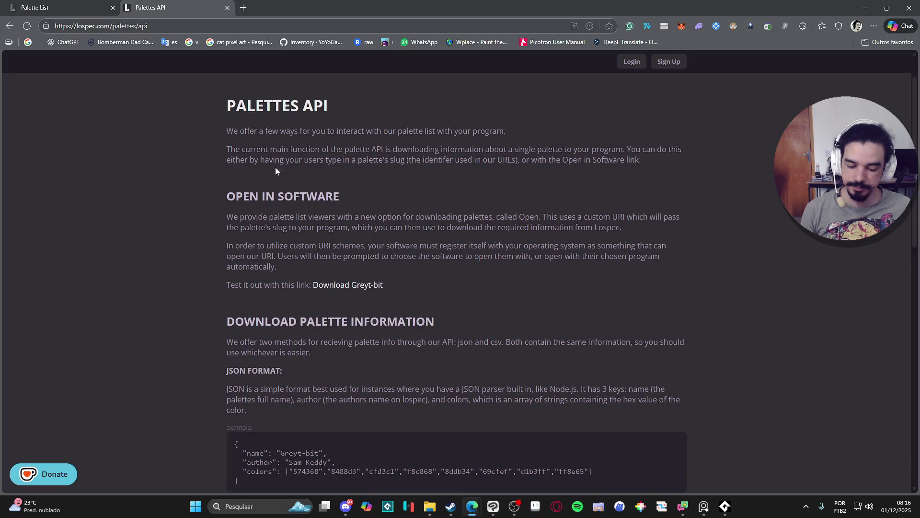
{"action": "left_click", "coordinate": [244, 8]}
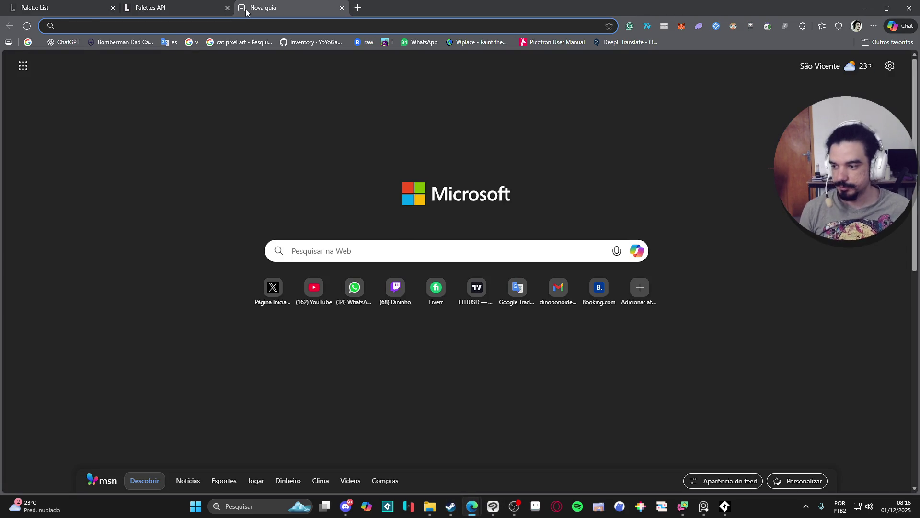
{"action": "type", "text": "game maker mac"}
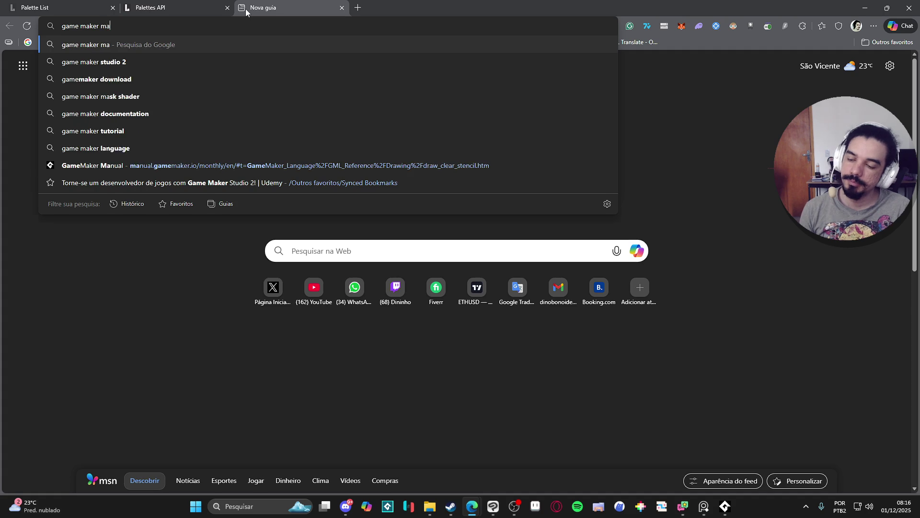
{"action": "key", "text": "Return"}
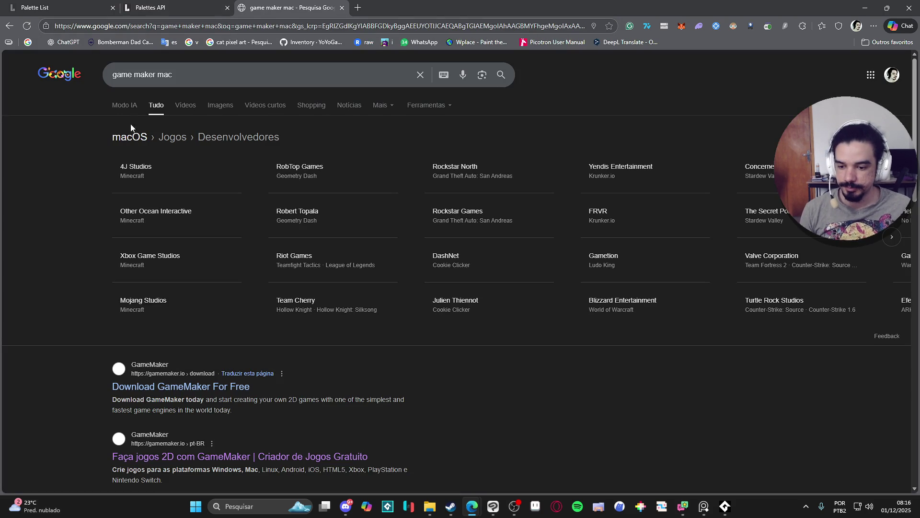
Step: Browse the Download GameMaker For Free page, then close the tab and minimize Edge
{"action": "scroll", "coordinate": [67, 169], "scroll_direction": "down", "scroll_amount": 4}
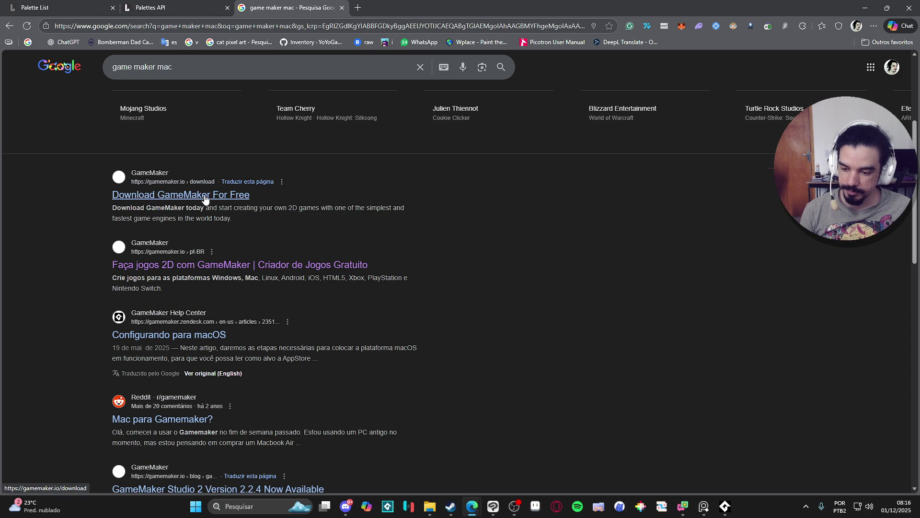
{"action": "left_click", "coordinate": [205, 198]}
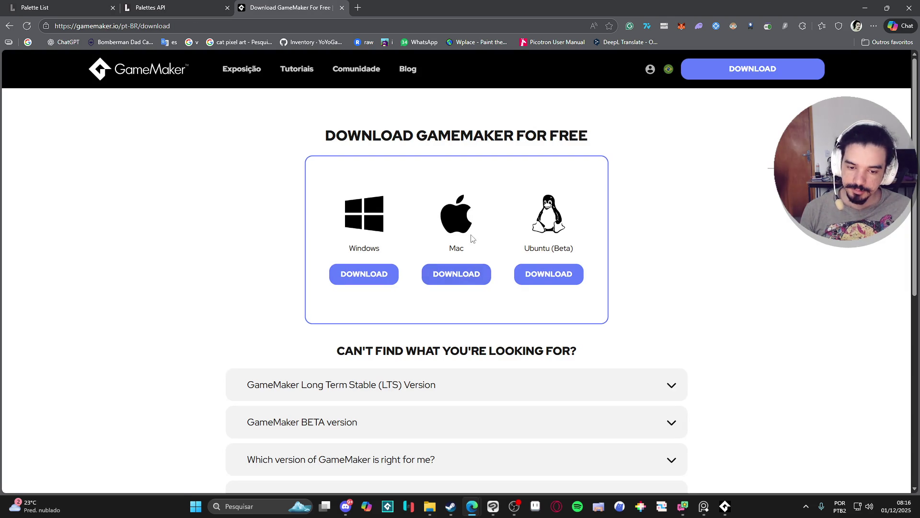
{"action": "scroll", "coordinate": [459, 244], "scroll_direction": "down", "scroll_amount": 1}
{"action": "scroll", "coordinate": [485, 226], "scroll_direction": "up", "scroll_amount": 1}
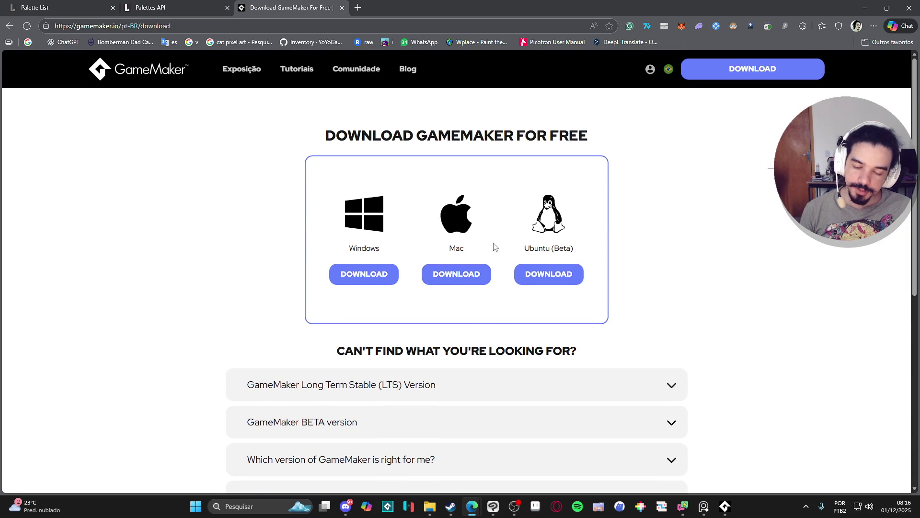
{"action": "left_click_drag", "start_coordinate": [522, 248], "coordinate": [580, 248]}
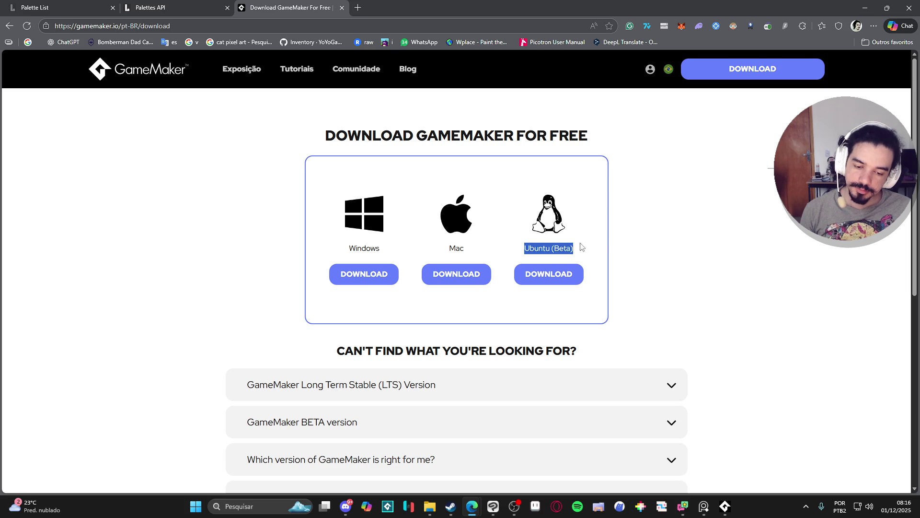
{"action": "left_click", "coordinate": [565, 249]}
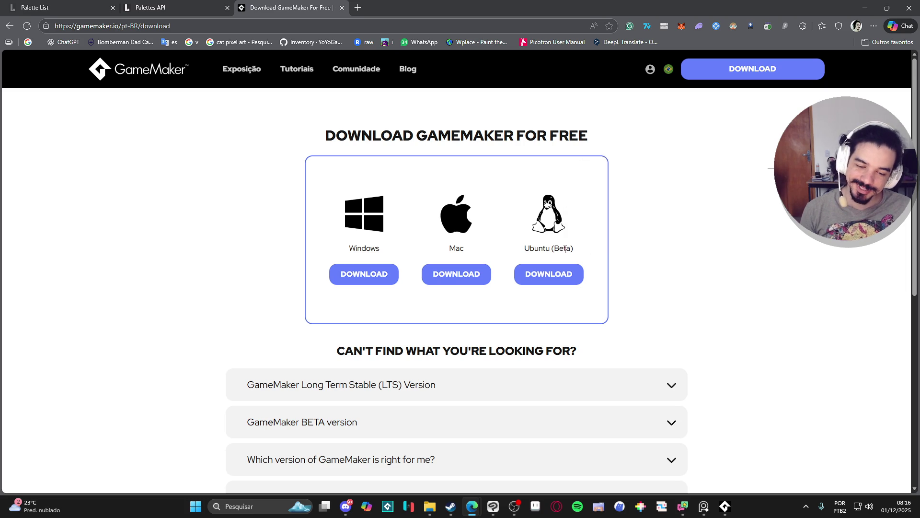
{"action": "scroll", "coordinate": [568, 248], "scroll_direction": "down", "scroll_amount": 3}
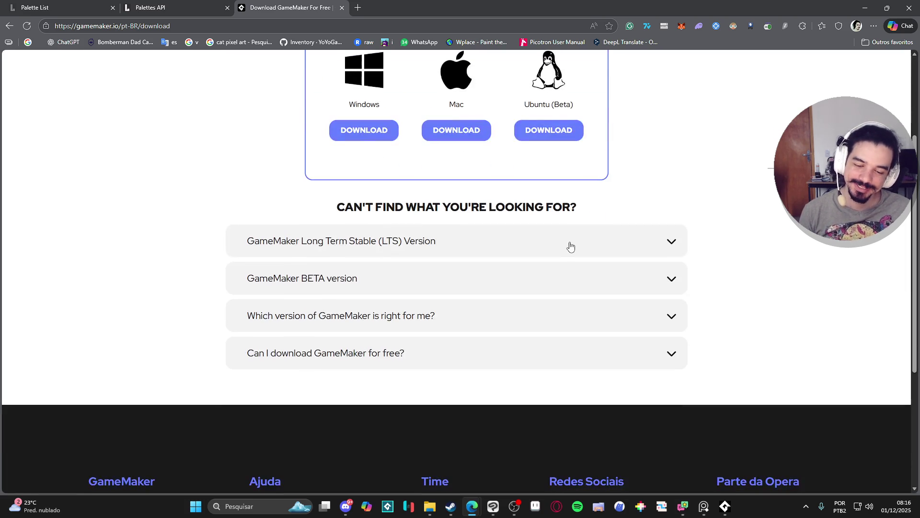
{"action": "scroll", "coordinate": [569, 244], "scroll_direction": "up", "scroll_amount": 3}
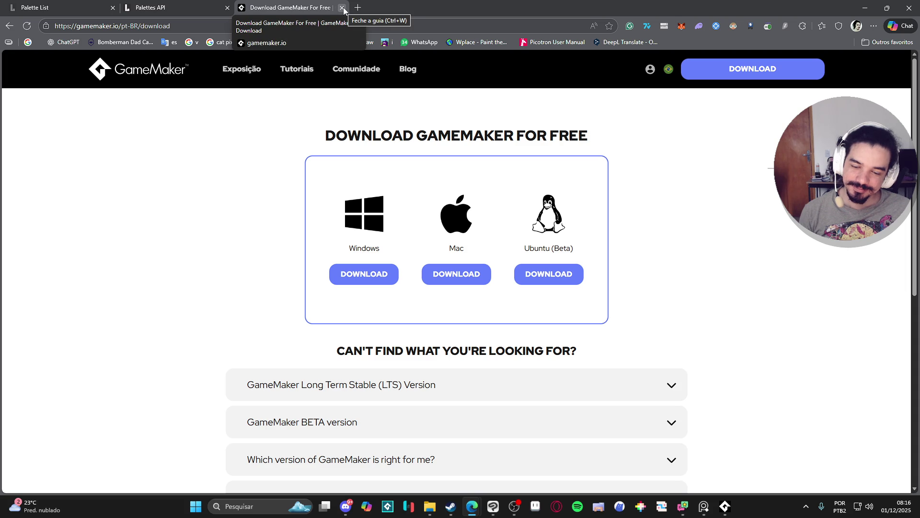
{"action": "left_click", "coordinate": [344, 10]}
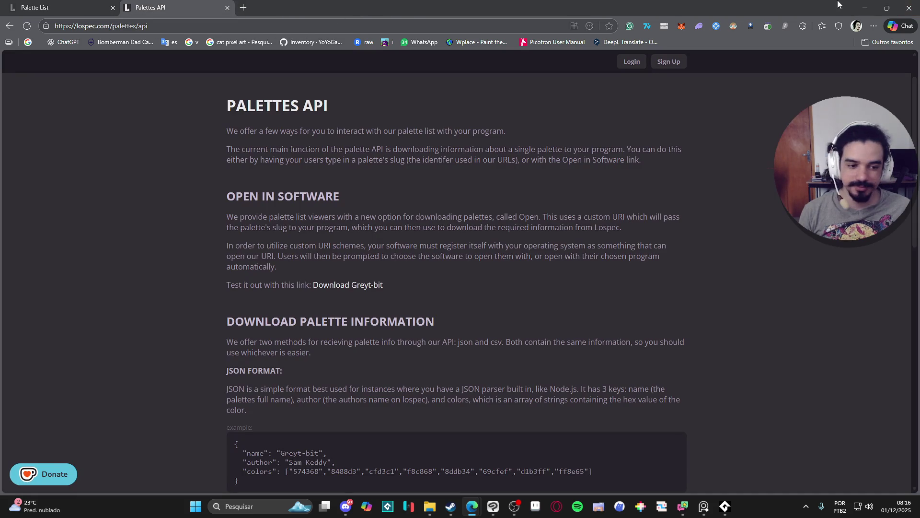
{"action": "left_click", "coordinate": [865, 8]}
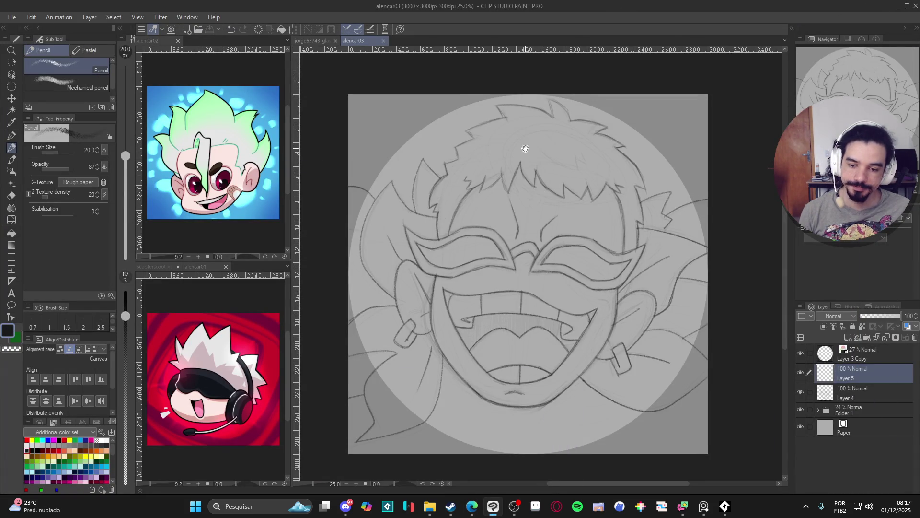
Step: Toggle Layer 5 and Layer 4 visibility to compare them, then save alencar03
{"action": "left_click_drag", "start_coordinate": [525, 148], "coordinate": [529, 150]}
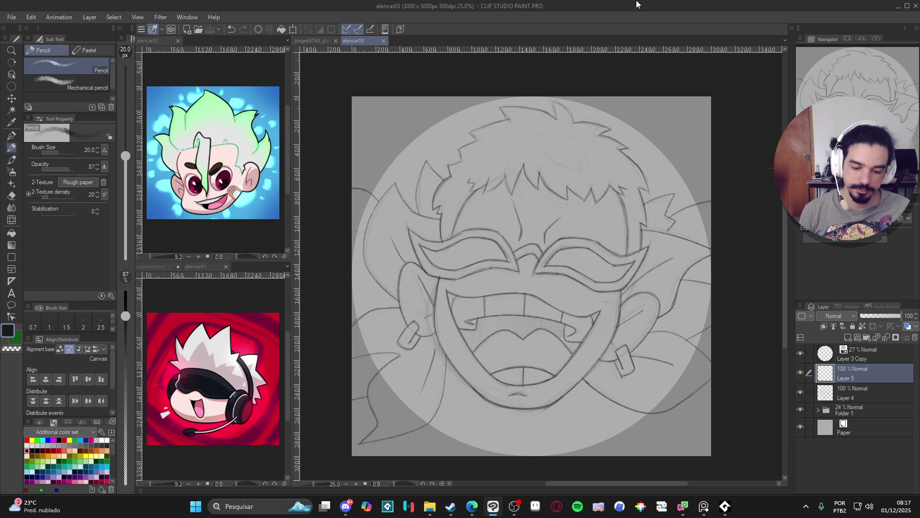
{"action": "left_click_drag", "start_coordinate": [624, 154], "coordinate": [631, 153]}
{"action": "left_click", "coordinate": [803, 375]}
{"action": "left_click", "coordinate": [803, 375]}
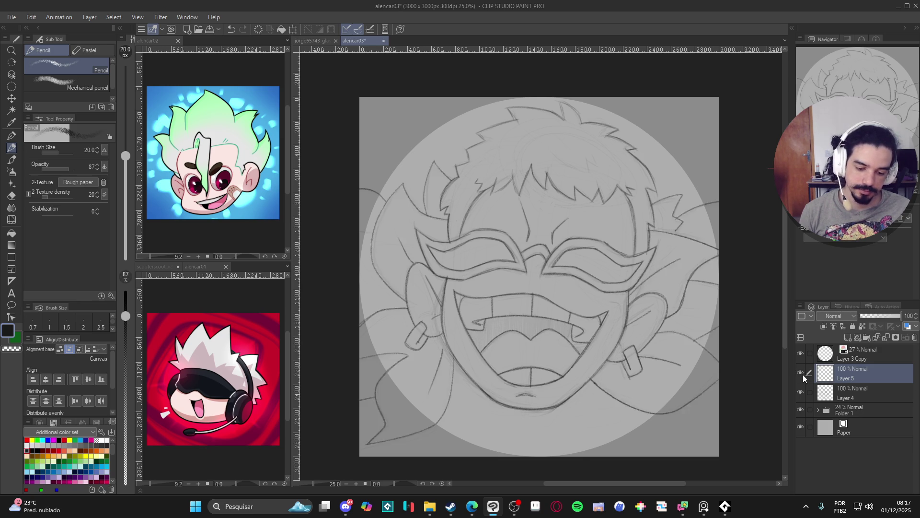
{"action": "left_click", "coordinate": [801, 375]}
{"action": "left_click", "coordinate": [802, 374]}
{"action": "left_click", "coordinate": [801, 374]}
{"action": "left_click", "coordinate": [801, 375]}
{"action": "left_click", "coordinate": [798, 390]}
{"action": "left_click", "coordinate": [798, 390]}
{"action": "left_click", "coordinate": [798, 376]}
{"action": "left_click", "coordinate": [798, 371]}
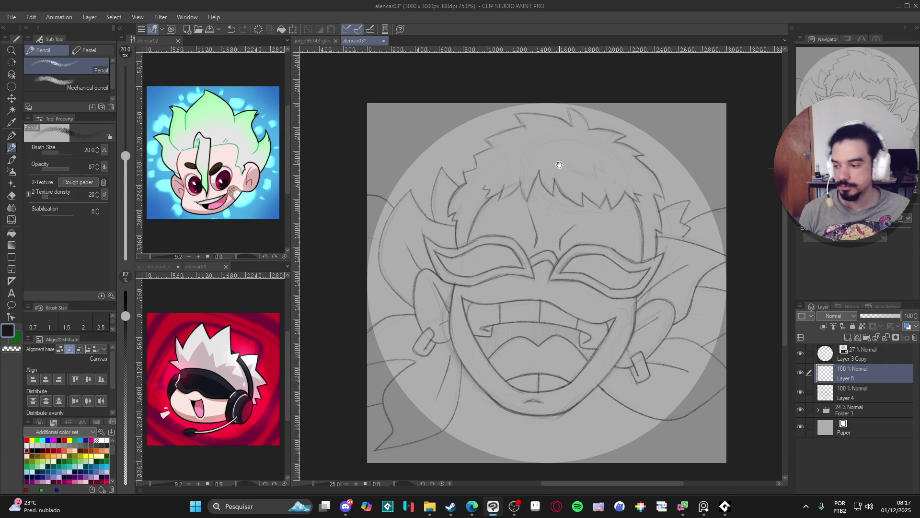
{"action": "key", "text": "ctrl+s"}
Step: Compare Layer 5 and Layer 4 again, then start a Win+Shift+S screen capture
{"action": "mouse_move", "coordinate": [501, 197]}
{"action": "left_mouse_down"}
{"action": "mouse_move", "coordinate": [500, 181]}
{"action": "mouse_move", "coordinate": [491, 187]}
{"action": "left_mouse_up"}
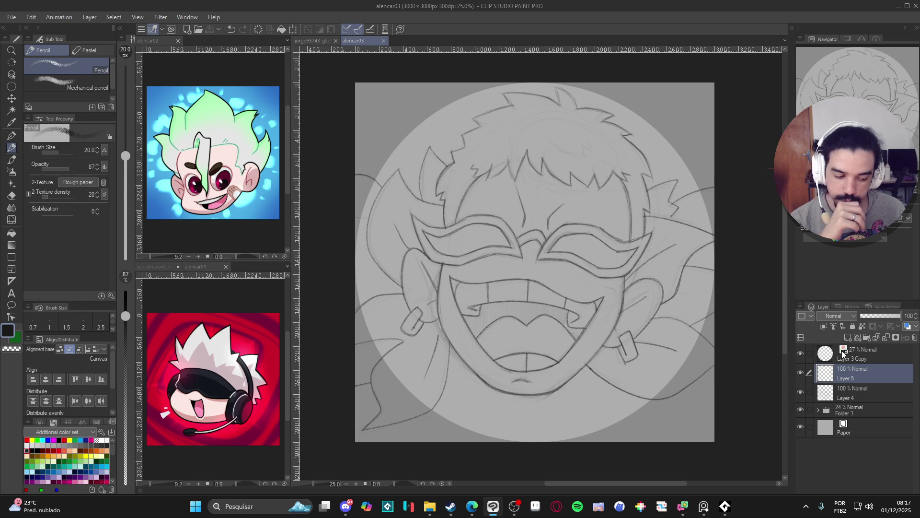
{"action": "left_click", "coordinate": [801, 369]}
{"action": "left_click", "coordinate": [801, 369]}
{"action": "left_click", "coordinate": [799, 392]}
{"action": "left_click", "coordinate": [798, 393]}
{"action": "left_click", "coordinate": [800, 370]}
{"action": "left_click", "coordinate": [800, 370]}
{"action": "left_click", "coordinate": [800, 394]}
{"action": "left_click", "coordinate": [800, 393]}
{"action": "left_click", "coordinate": [801, 373]}
{"action": "left_click", "coordinate": [800, 395]}
{"action": "left_click", "coordinate": [799, 395]}
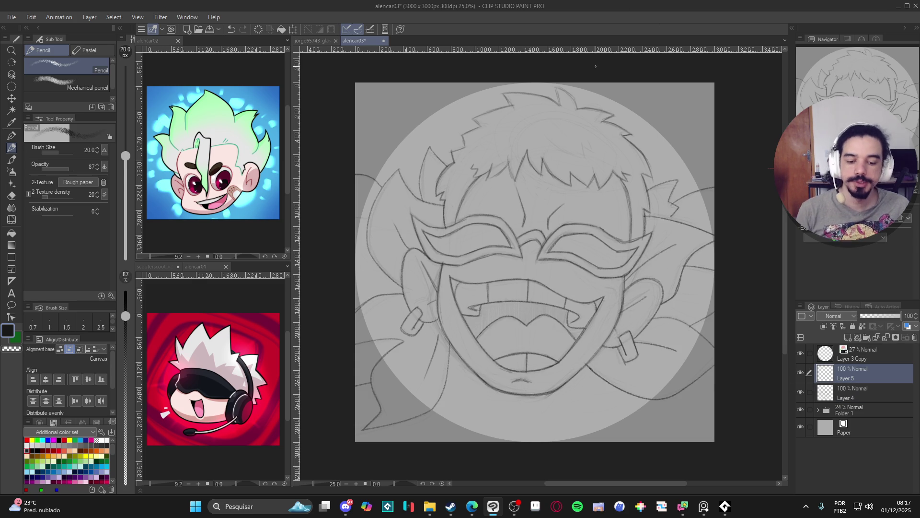
{"action": "key", "text": "super+shift+s"}
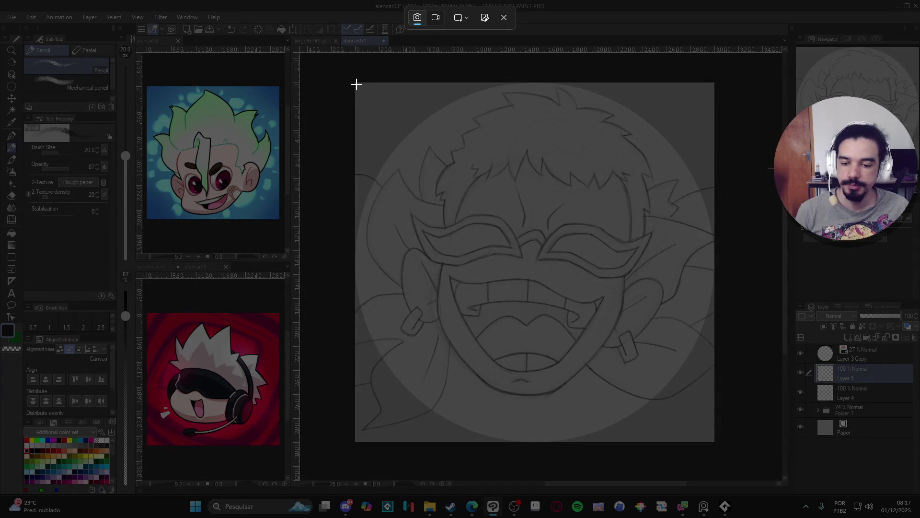
Step: Snip the whole sketch canvas to the clipboard and return focus to Clip Studio
{"action": "mouse_move", "coordinate": [357, 83]}
{"action": "left_mouse_down"}
{"action": "mouse_move", "coordinate": [690, 443]}
{"action": "mouse_move", "coordinate": [715, 445]}
{"action": "left_mouse_up"}
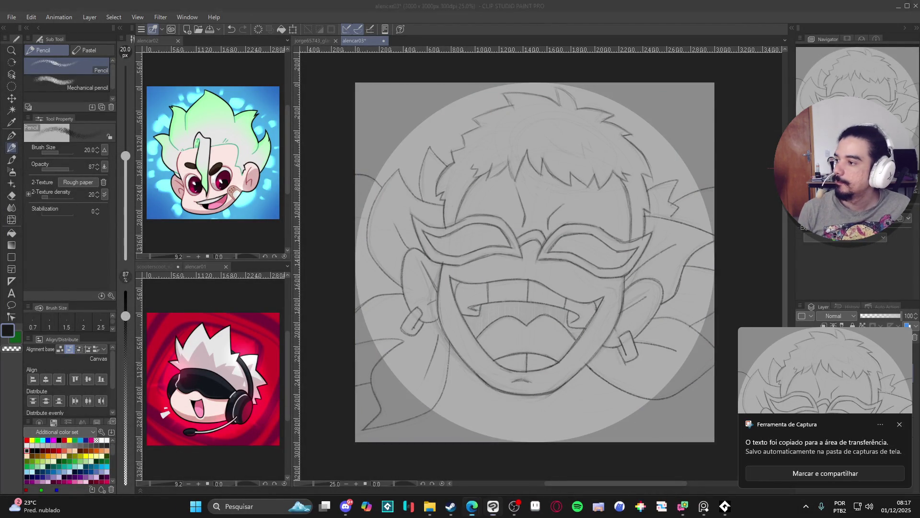
{"action": "key", "text": "alt+Tab"}
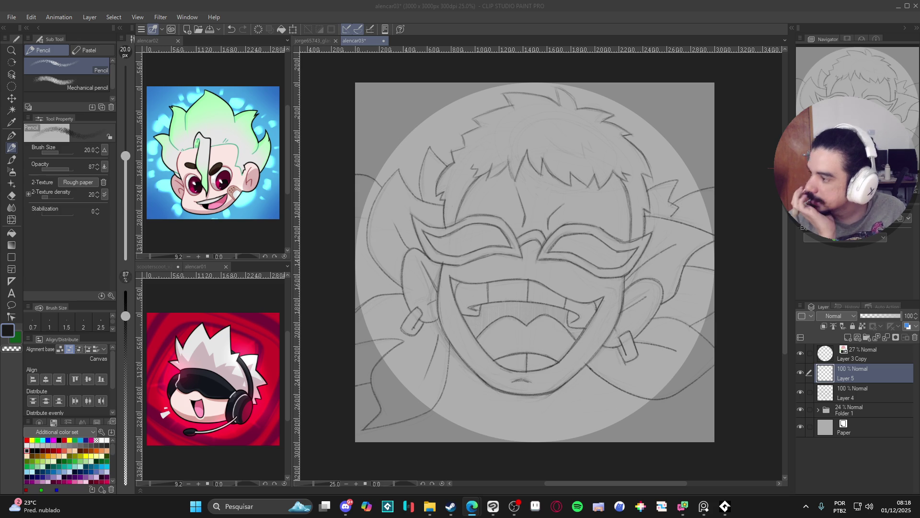
{"action": "left_click", "coordinate": [515, 5]}
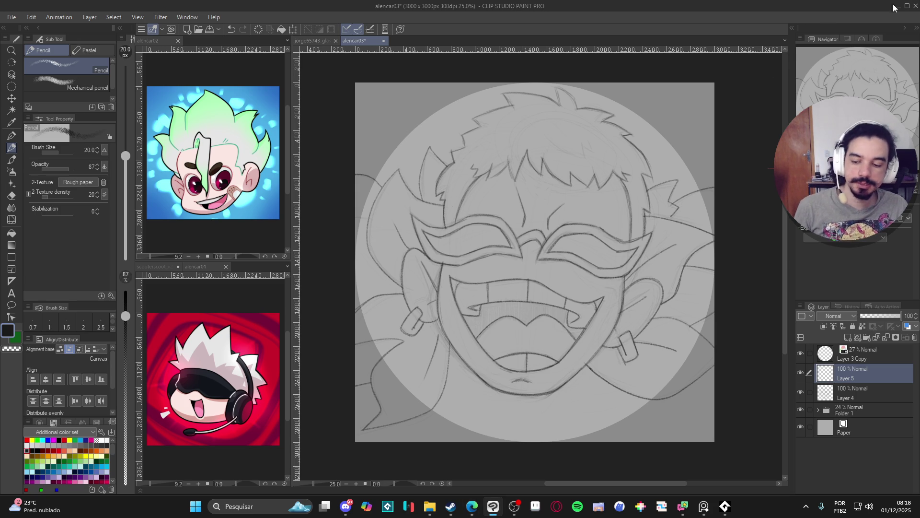
{"action": "left_click", "coordinate": [322, 40]}
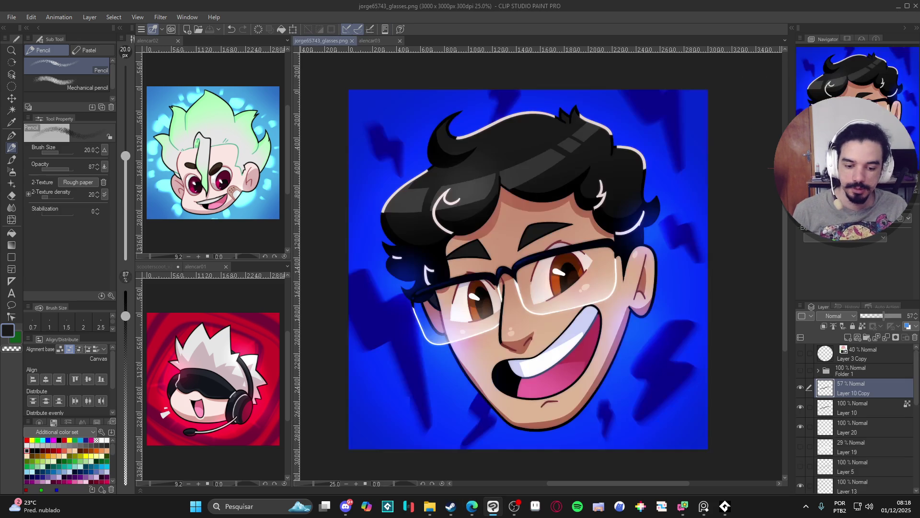
{"action": "scroll", "coordinate": [484, 280], "scroll_direction": "up", "scroll_amount": 1}
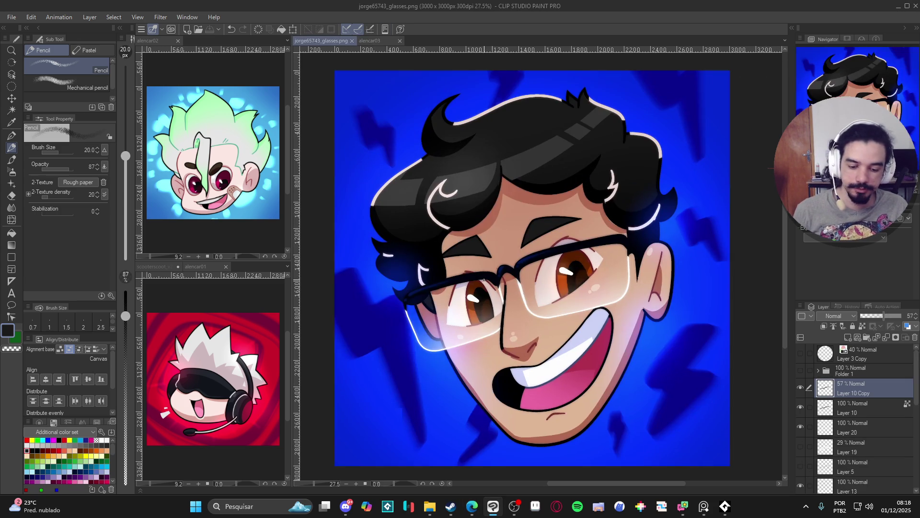
{"action": "left_click", "coordinate": [378, 42]}
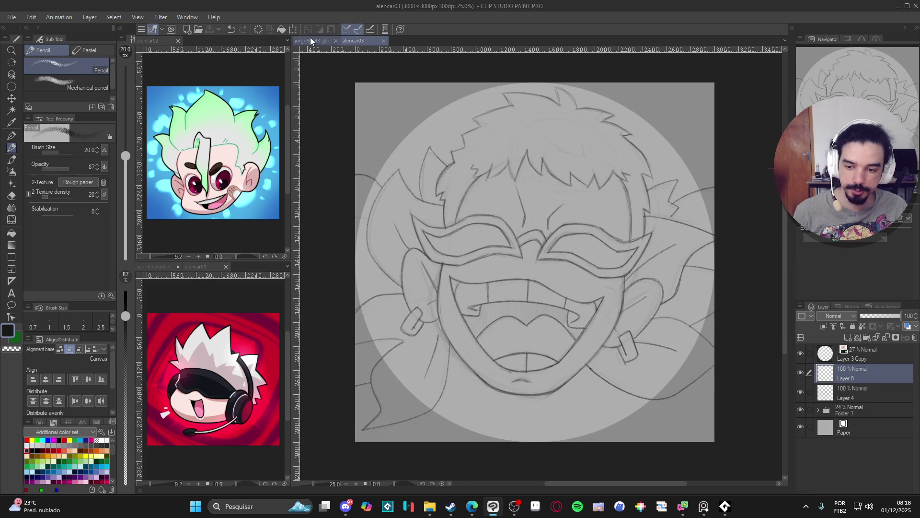
{"action": "left_click", "coordinate": [322, 40]}
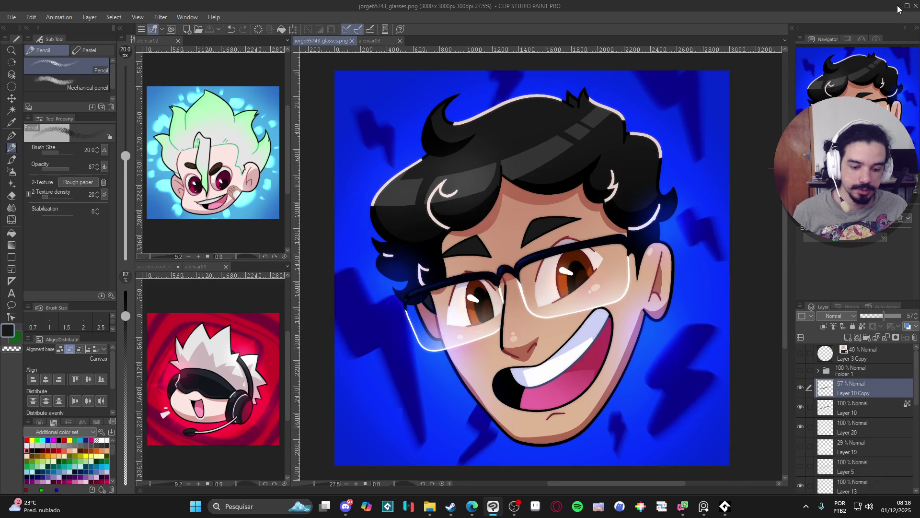
{"action": "left_click", "coordinate": [898, 6]}
{"action": "left_click", "coordinate": [865, 7]}
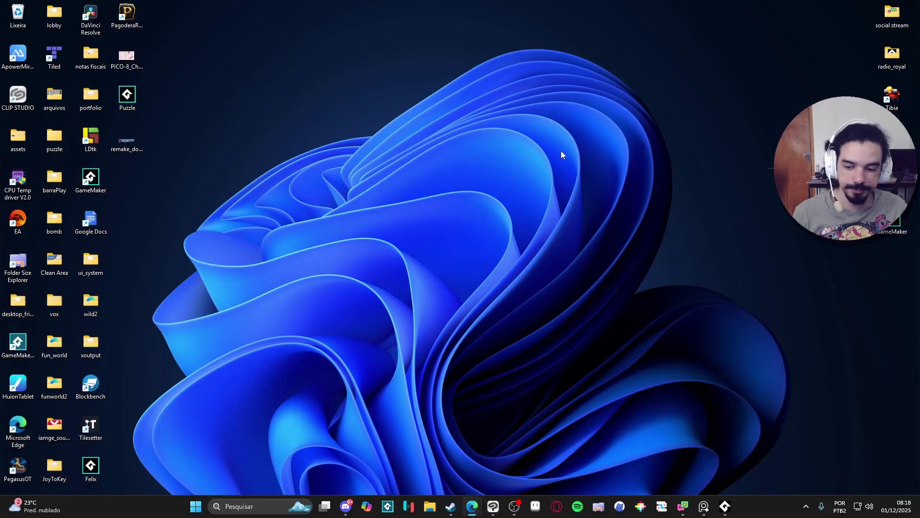
Step: Launch Figma from Windows search for 'figma' and maximize its window
{"action": "left_click", "coordinate": [238, 504]}
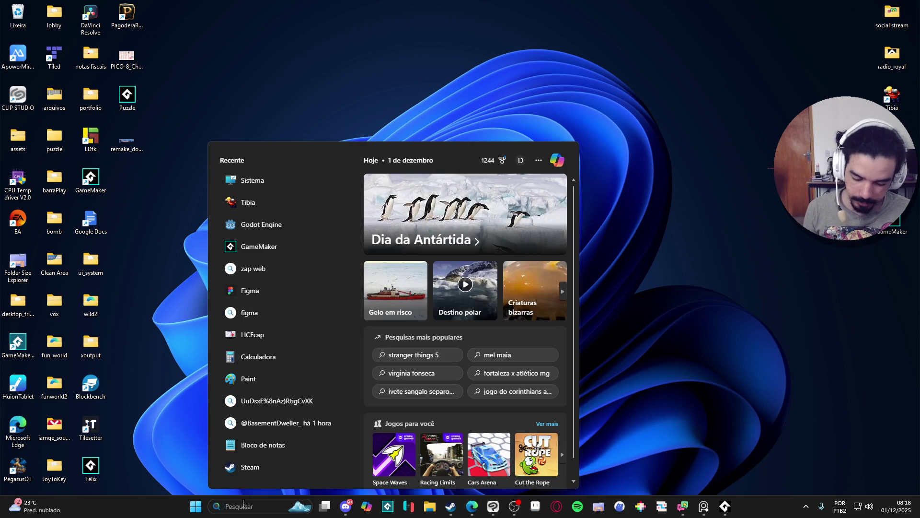
{"action": "type", "text": "figma"}
{"action": "key", "text": "Return"}
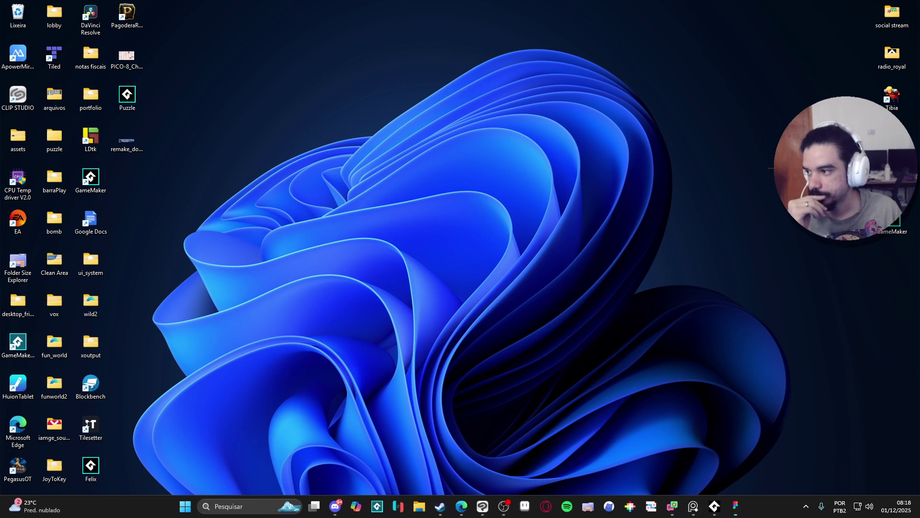
{"action": "left_click_drag", "start_coordinate": [585, 7], "coordinate": [585, 4]}
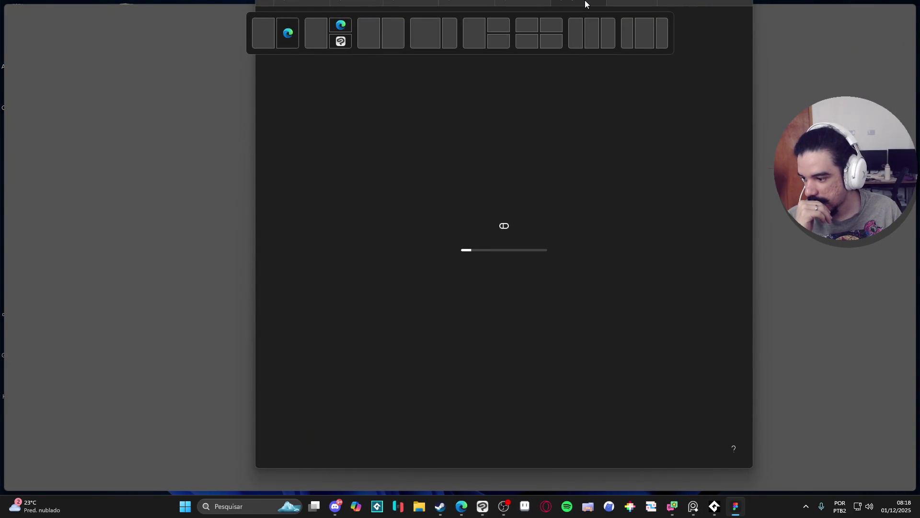
{"action": "left_click_drag", "start_coordinate": [586, 4], "coordinate": [585, 2]}
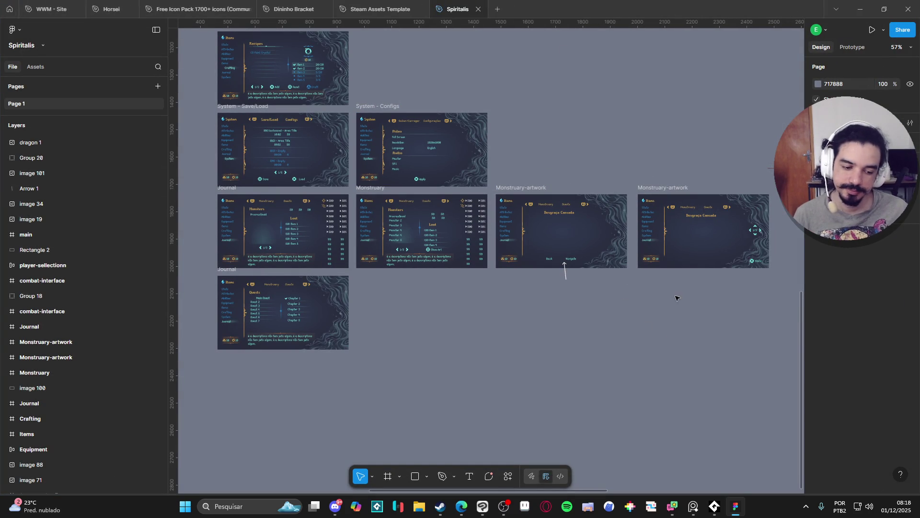
Step: Open the latest combat-interface comment, move to the next thread, and bring the party HP bars into view
{"action": "left_click", "coordinate": [489, 476]}
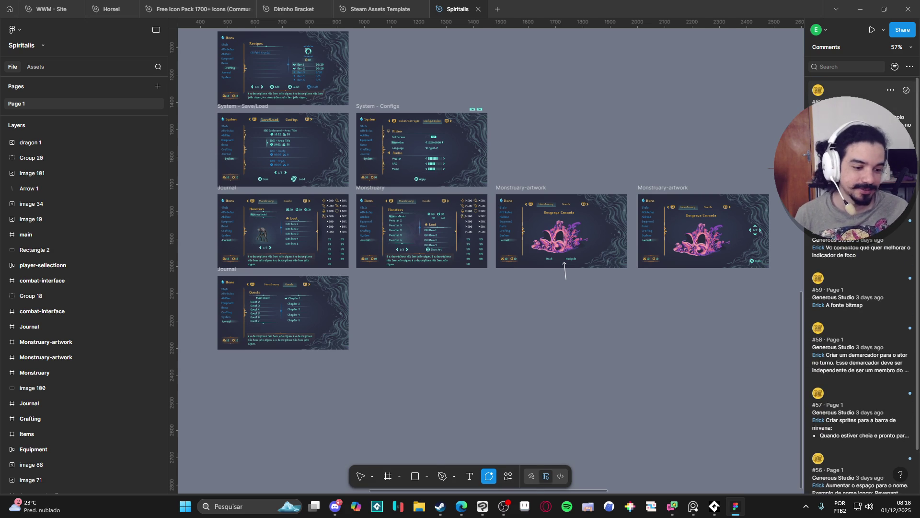
{"action": "left_click", "coordinate": [844, 94]}
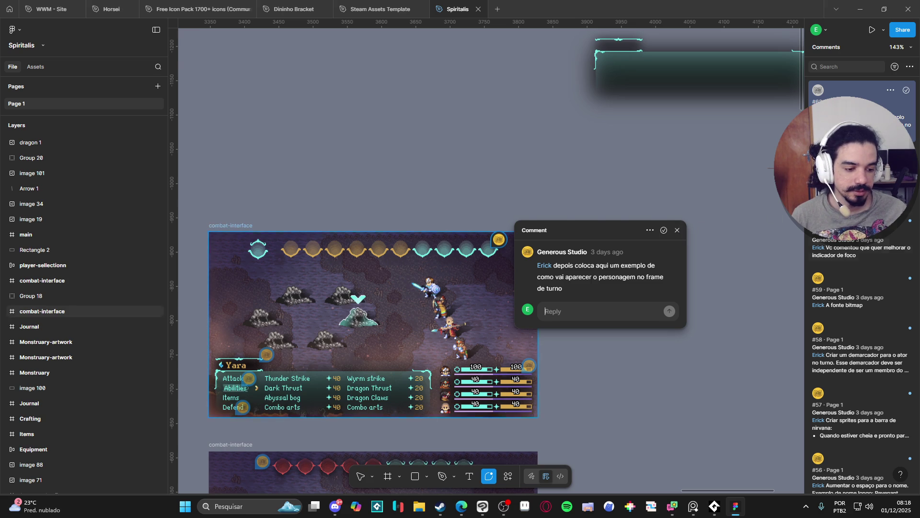
{"action": "key", "text": "Right"}
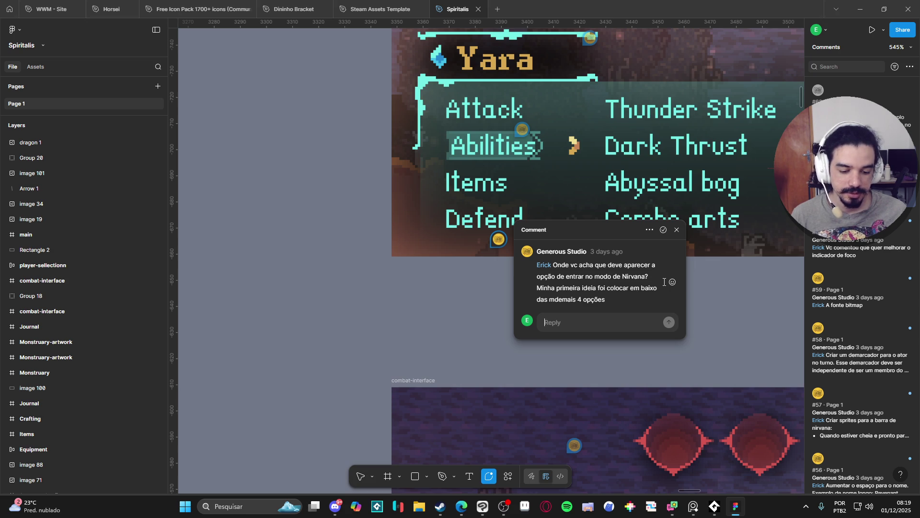
{"action": "scroll", "coordinate": [664, 282], "scroll_direction": "down", "scroll_amount": 2}
{"action": "scroll", "coordinate": [666, 284], "scroll_direction": "down", "scroll_amount": 4}
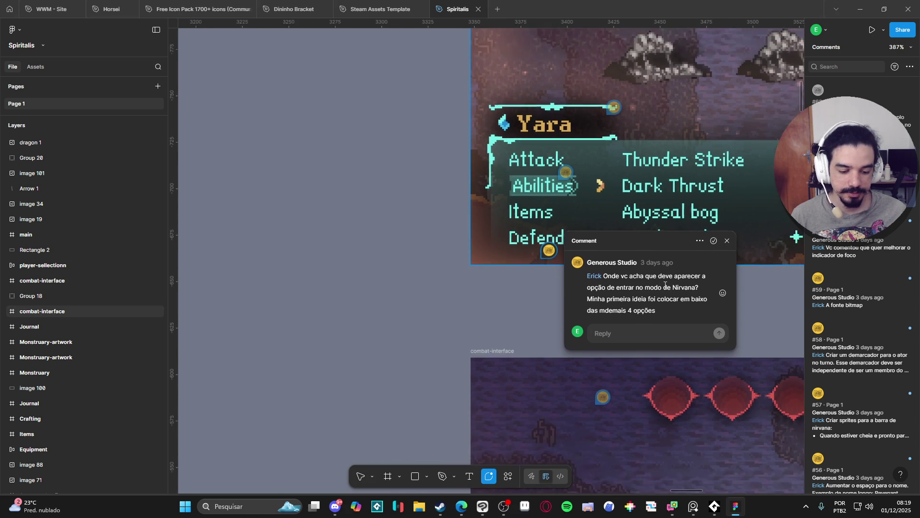
{"action": "scroll", "coordinate": [666, 286], "scroll_direction": "down", "scroll_amount": 1}
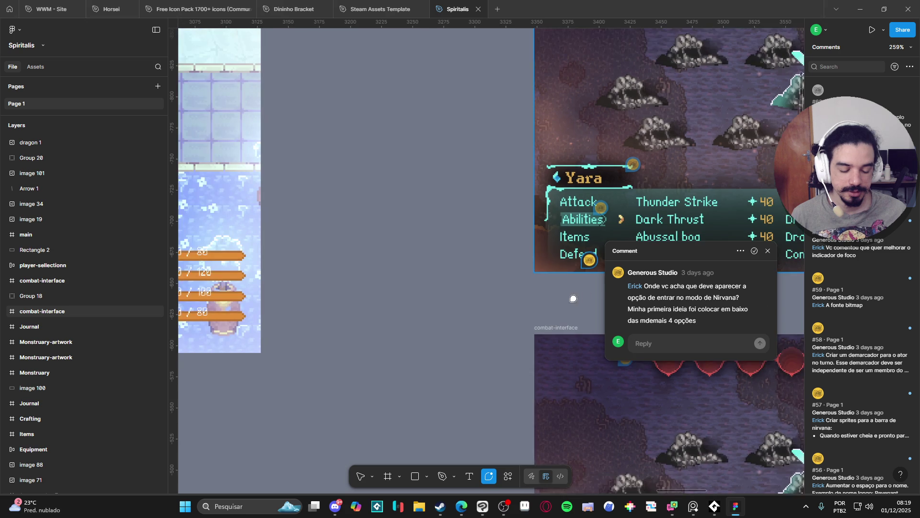
{"action": "left_click_drag", "start_coordinate": [556, 304], "coordinate": [245, 320]}
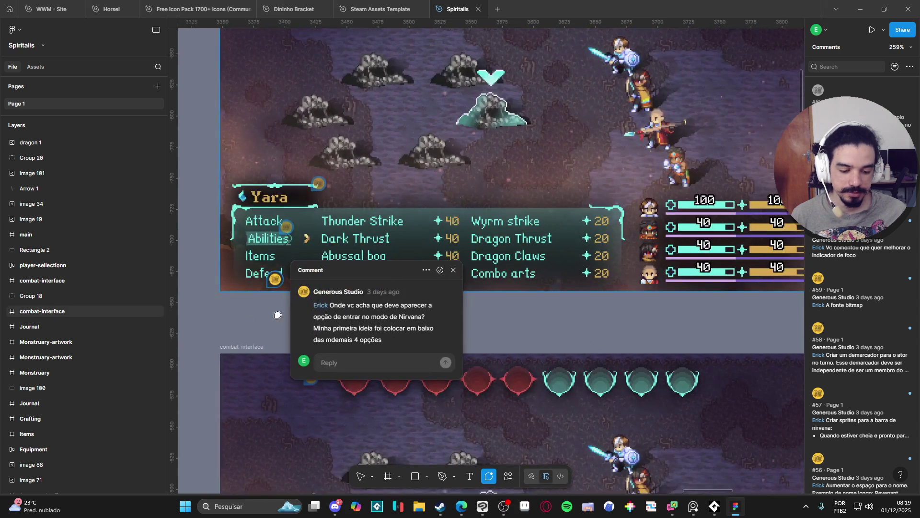
{"action": "mouse_move", "coordinate": [639, 324]}
{"action": "left_mouse_down"}
{"action": "mouse_move", "coordinate": [474, 406]}
{"action": "mouse_move", "coordinate": [560, 352]}
{"action": "mouse_move", "coordinate": [586, 360]}
{"action": "left_mouse_up"}
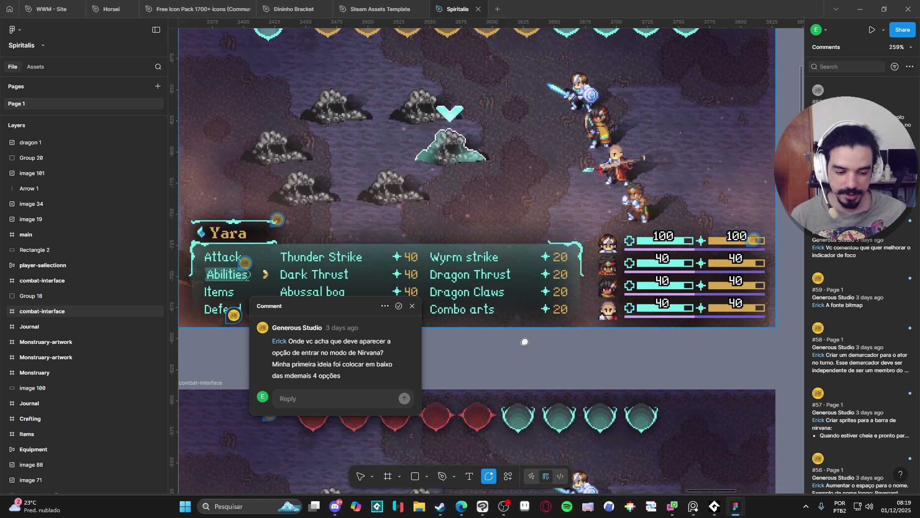
{"action": "scroll", "coordinate": [762, 325], "scroll_direction": "up", "scroll_amount": 2}
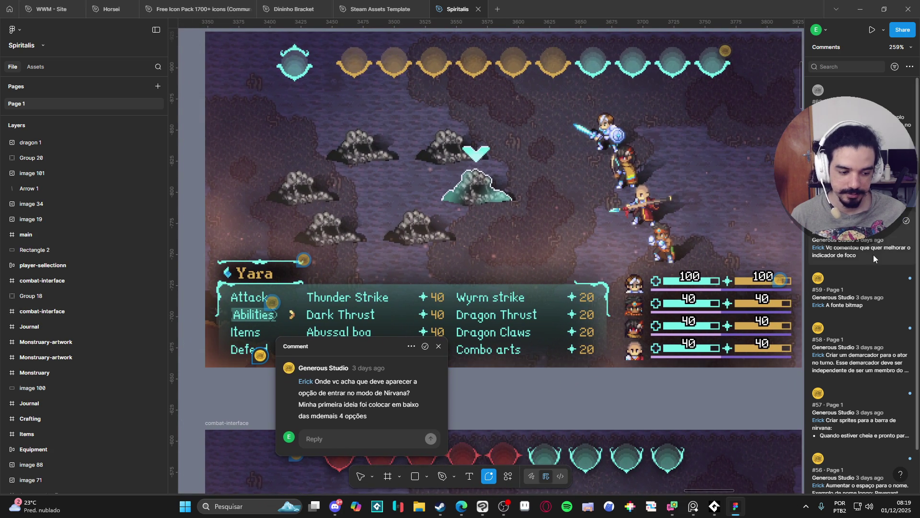
Step: Read the focus indicator, bitmap font, turn-actor marker and nirvana bar sprites comments
{"action": "left_click", "coordinate": [874, 255]}
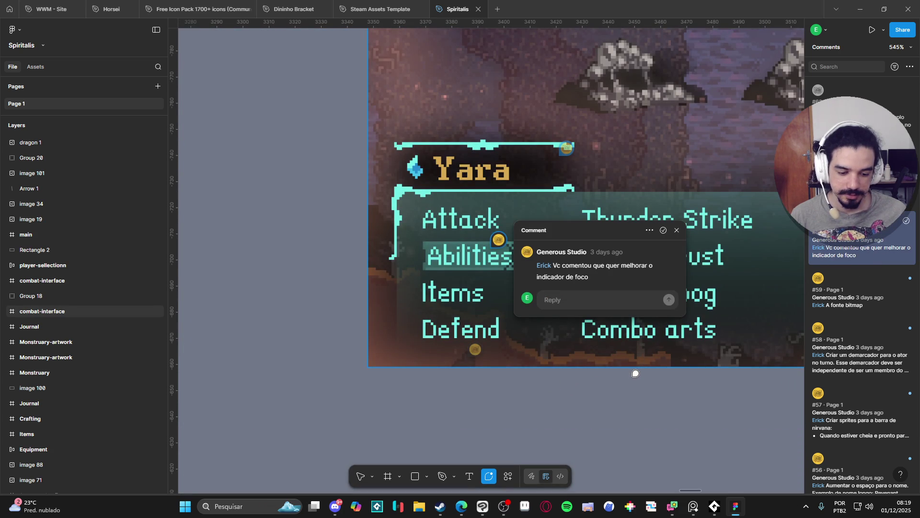
{"action": "left_click", "coordinate": [862, 292]}
{"action": "left_click", "coordinate": [862, 292]}
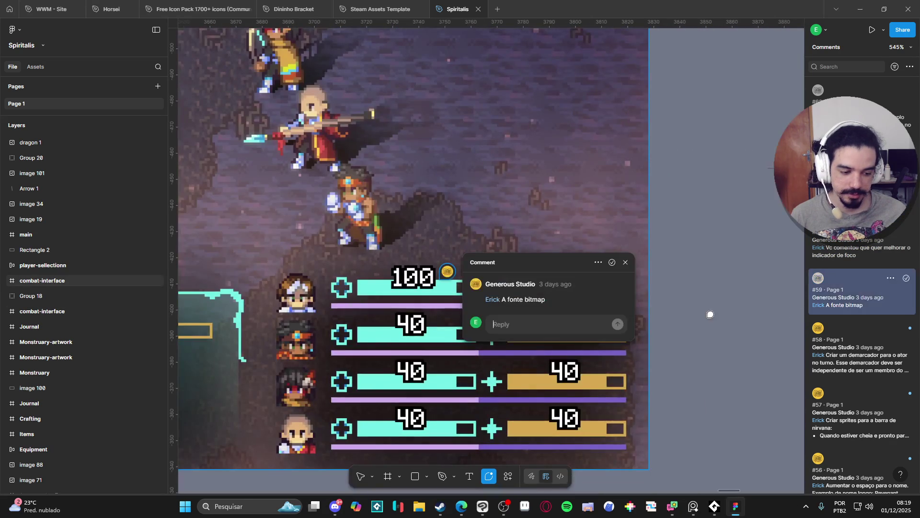
{"action": "left_click", "coordinate": [856, 331]}
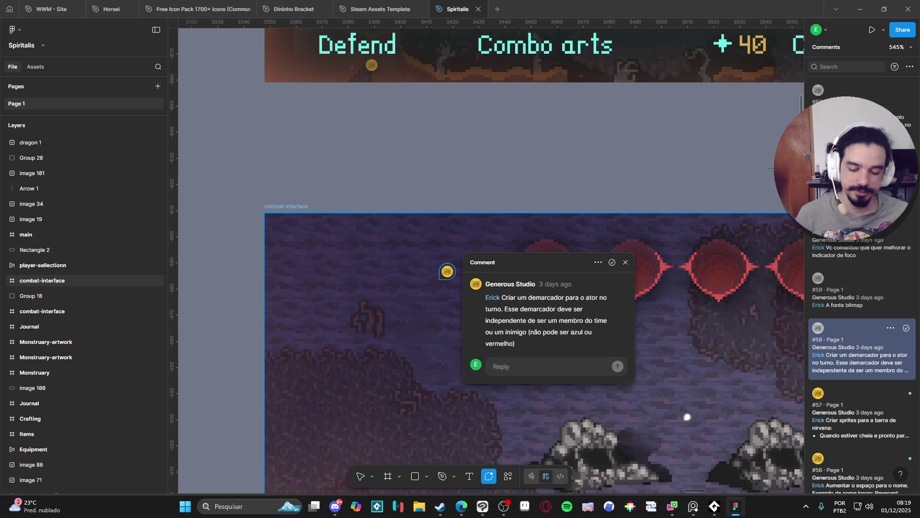
{"action": "left_click", "coordinate": [843, 401]}
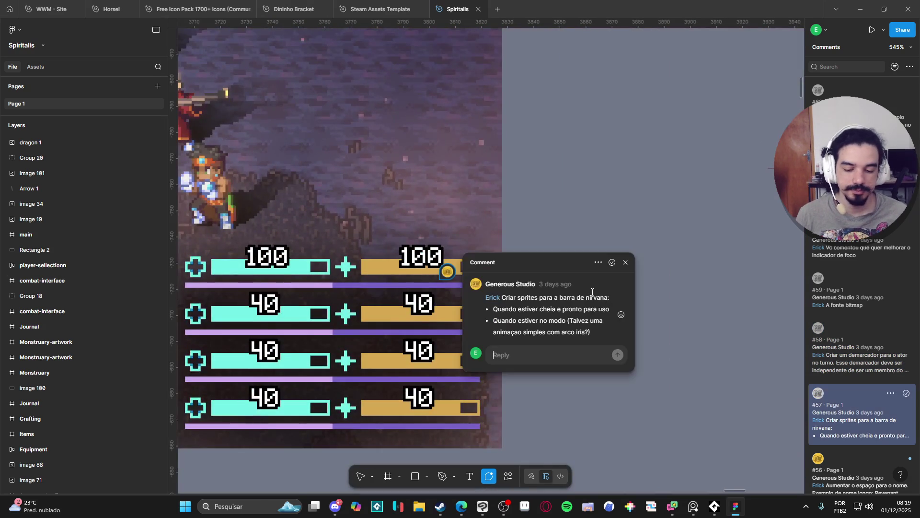
{"action": "scroll", "coordinate": [592, 294], "scroll_direction": "down", "scroll_amount": 5}
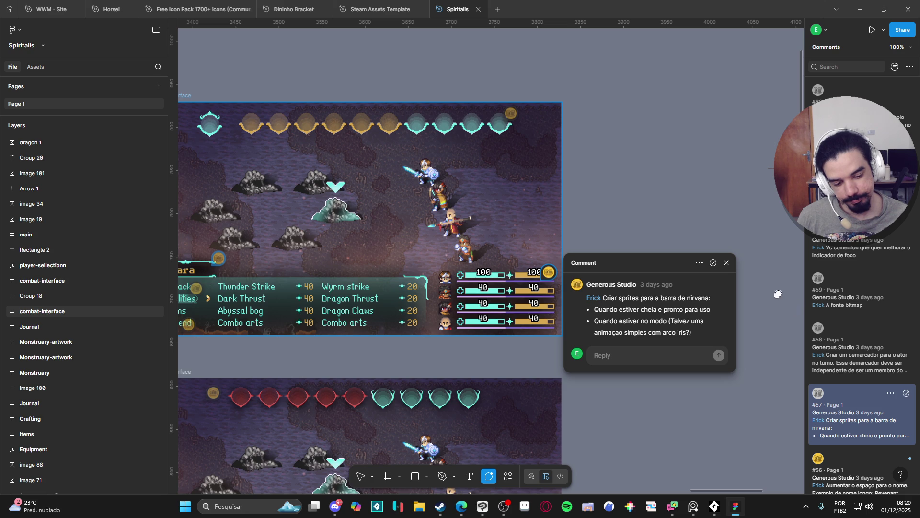
Step: Close the nirvana bar comment, then read and close the comment asking for more name space
{"action": "left_click", "coordinate": [727, 263]}
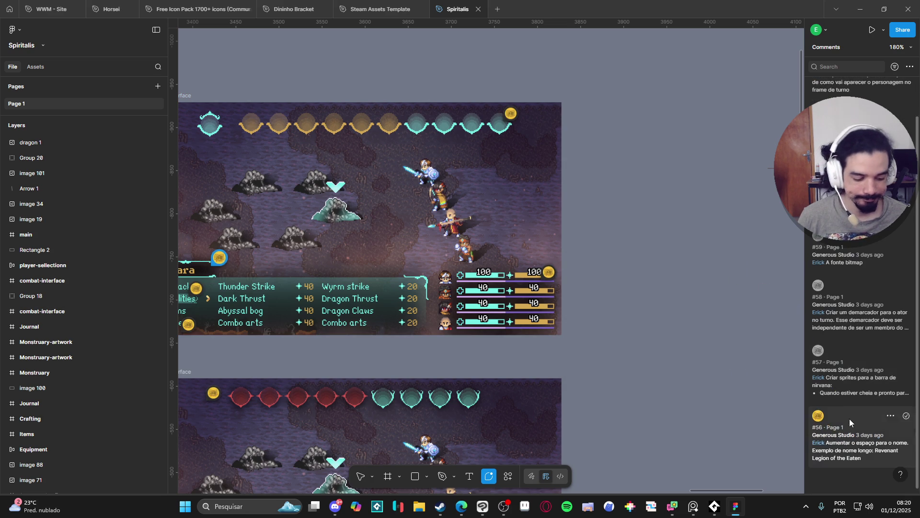
{"action": "left_click", "coordinate": [851, 428]}
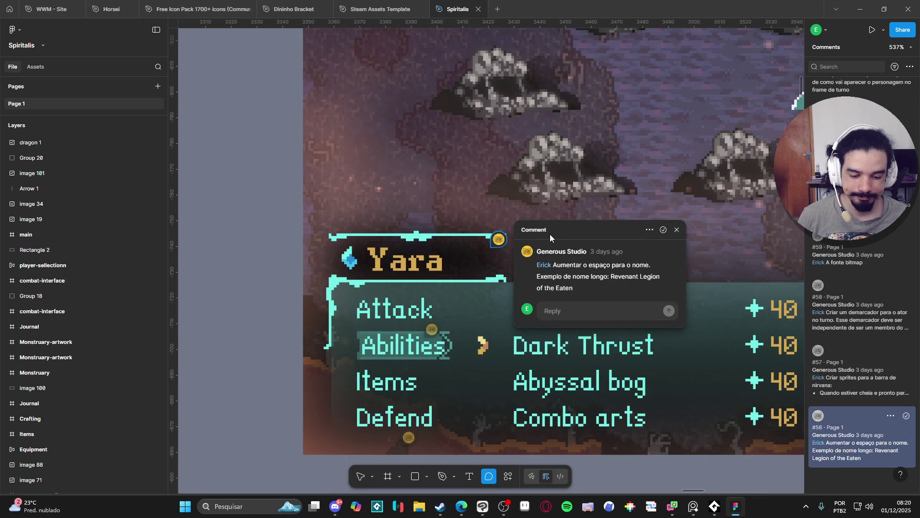
{"action": "left_click", "coordinate": [677, 230]}
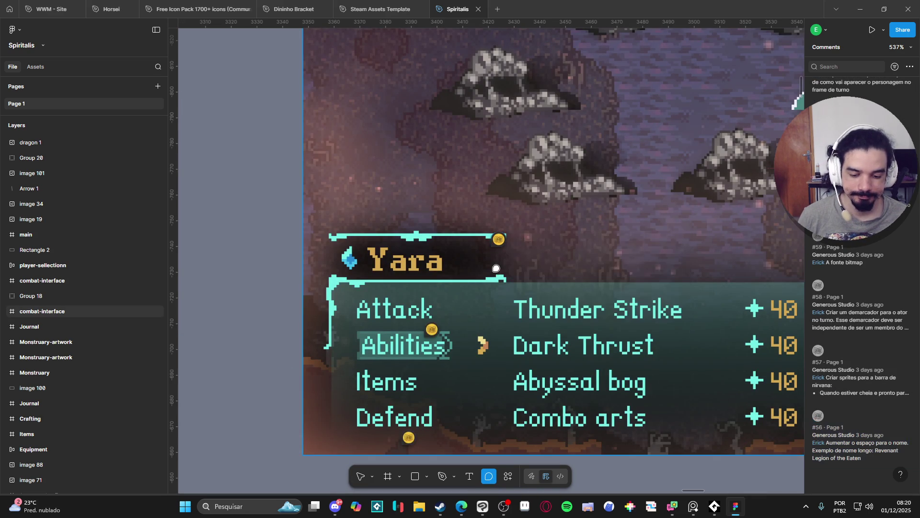
{"action": "scroll", "coordinate": [316, 260], "scroll_direction": "down", "scroll_amount": 6}
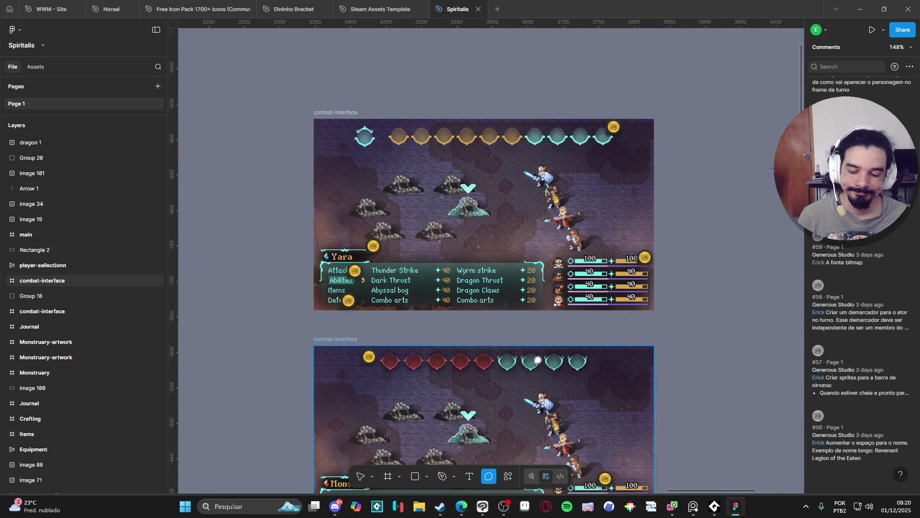
{"action": "scroll", "coordinate": [859, 192], "scroll_direction": "up", "scroll_amount": 2}
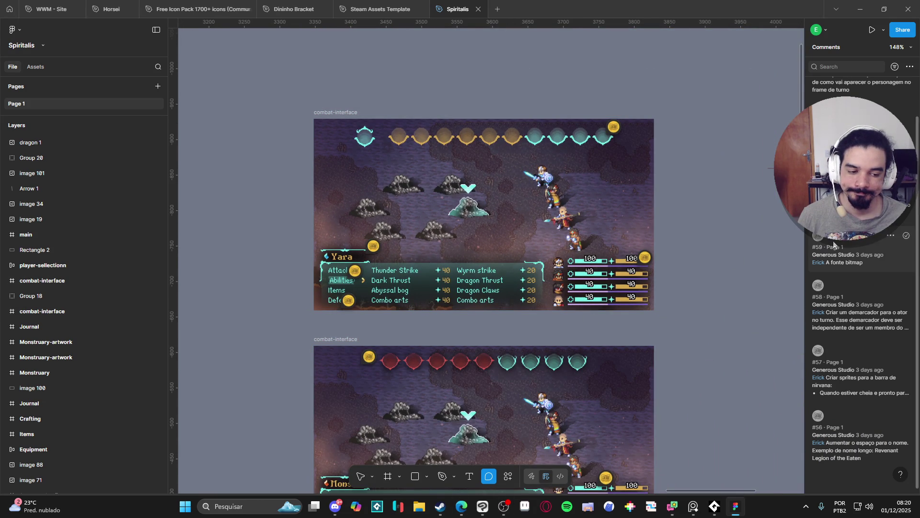
Step: Read and close the comment about showing the character inside the turn frame
{"action": "left_click", "coordinate": [843, 91]}
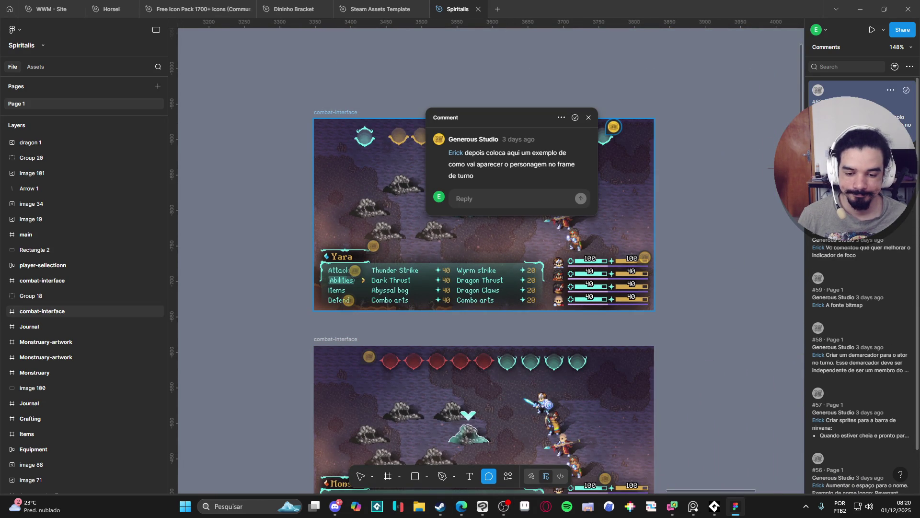
{"action": "left_click", "coordinate": [589, 118]}
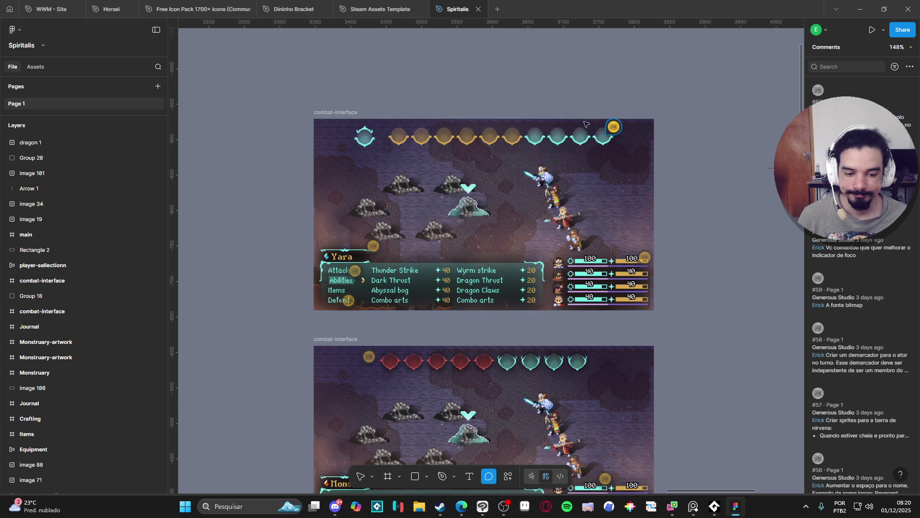
{"action": "scroll", "coordinate": [633, 243], "scroll_direction": "down", "scroll_amount": 3}
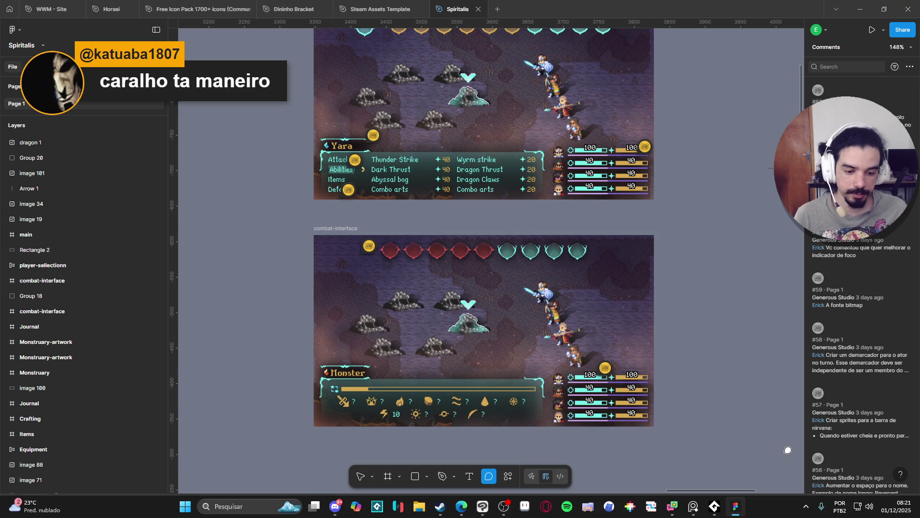
{"action": "scroll", "coordinate": [483, 406], "scroll_direction": "up", "scroll_amount": 3}
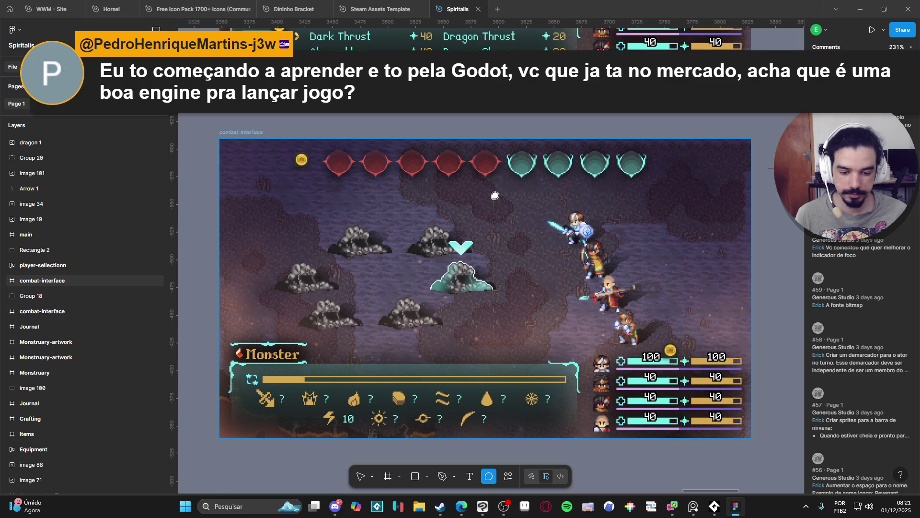
Step: Select the Frame 2 turn-marker orb row, frame the Monster combat screen, then switch to File Explorer
{"action": "key", "text": "Escape"}
{"action": "left_click", "coordinate": [521, 168]}
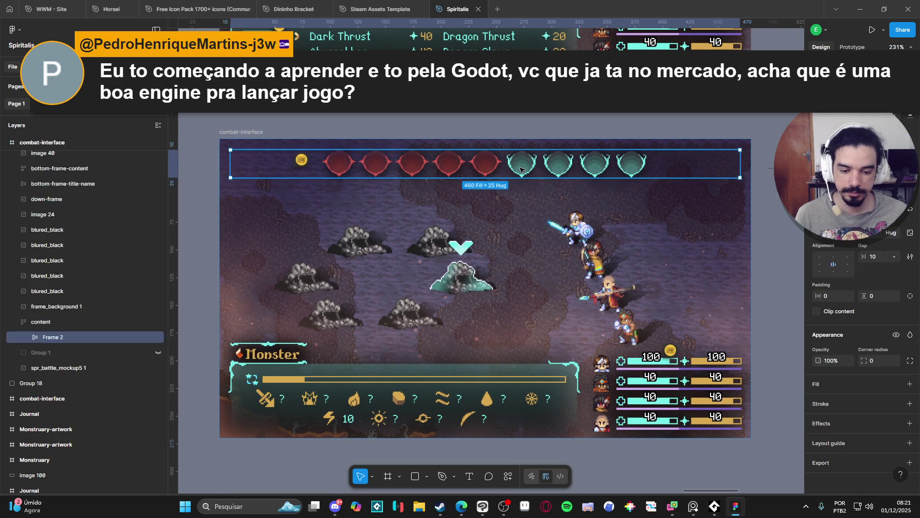
{"action": "mouse_move", "coordinate": [520, 169]}
{"action": "left_mouse_down"}
{"action": "mouse_move", "coordinate": [540, 184]}
{"action": "mouse_move", "coordinate": [536, 213]}
{"action": "mouse_move", "coordinate": [495, 198]}
{"action": "left_mouse_up"}
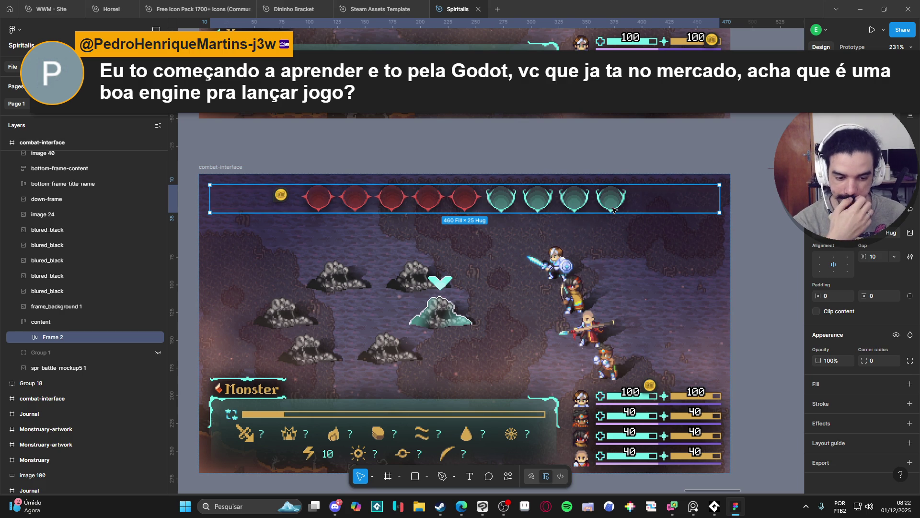
{"action": "key", "text": "super+e"}
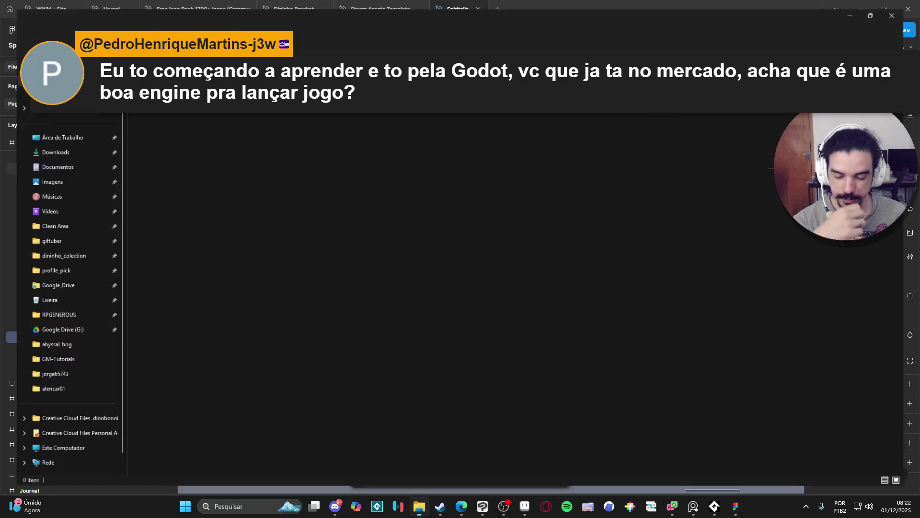
Step: Open interface_mockup.aseprite from the RPGENEROUS > interface folder in a new Explorer window
{"action": "key", "text": "alt+Tab"}
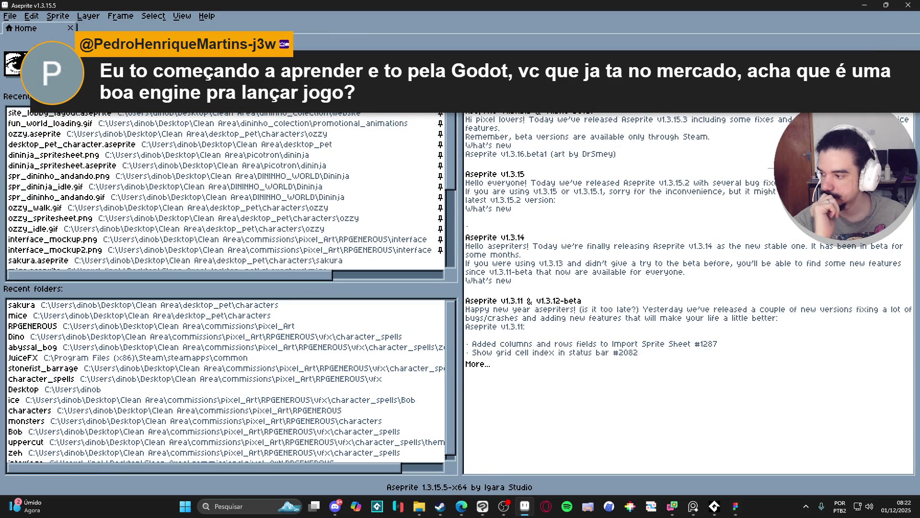
{"action": "key", "text": "alt+Tab"}
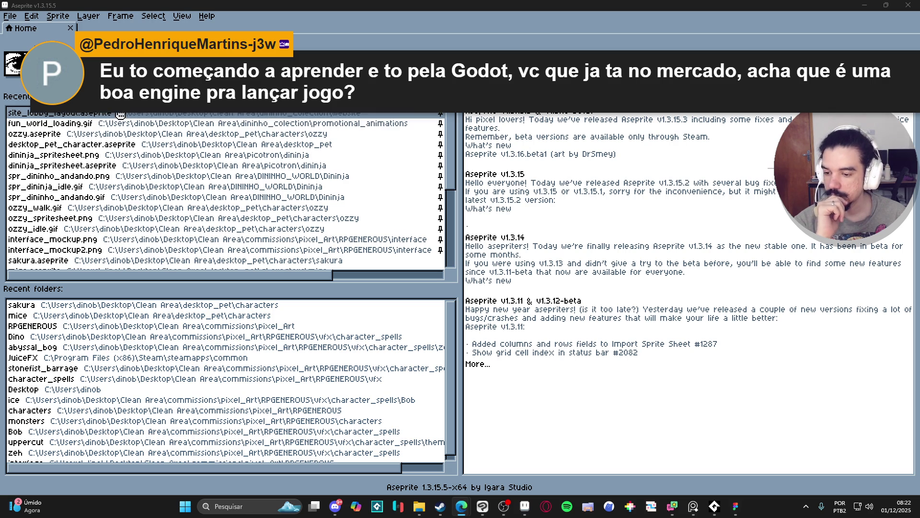
{"action": "left_click", "coordinate": [420, 506]}
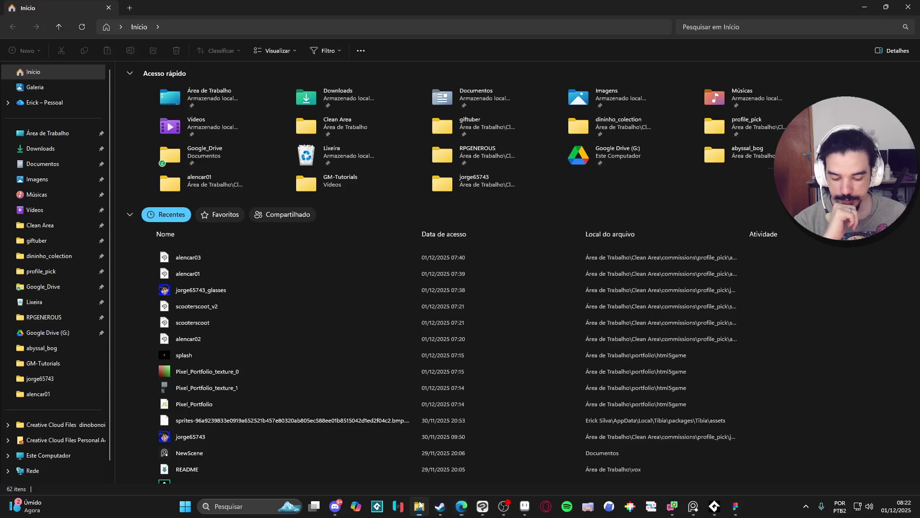
{"action": "left_click", "coordinate": [44, 317]}
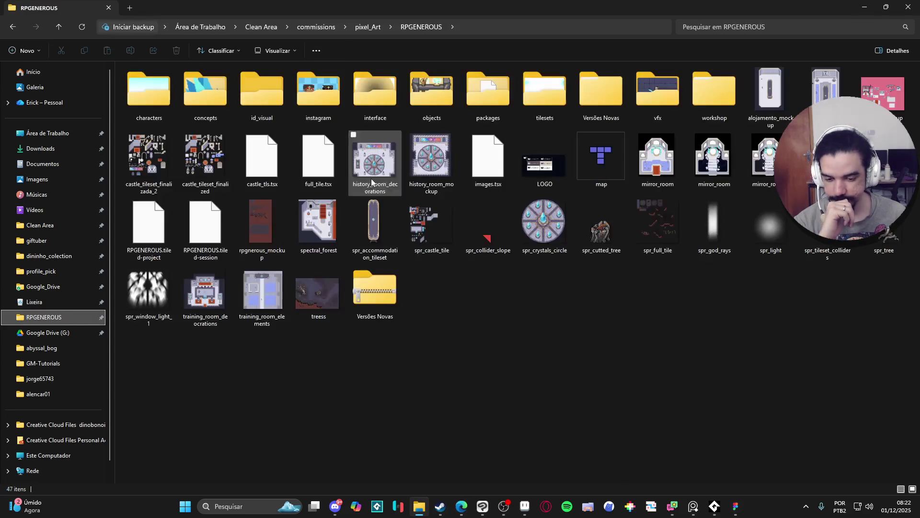
{"action": "double_click", "coordinate": [537, 102]}
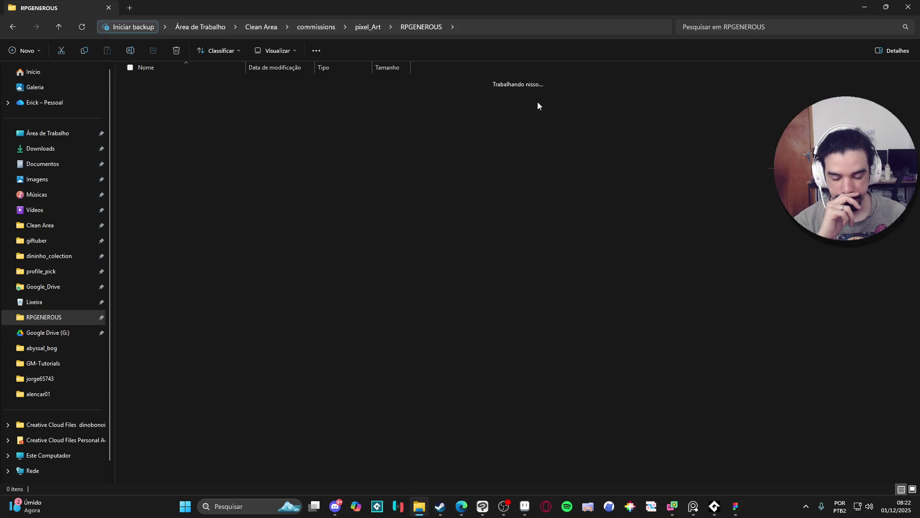
{"action": "left_click", "coordinate": [421, 28]}
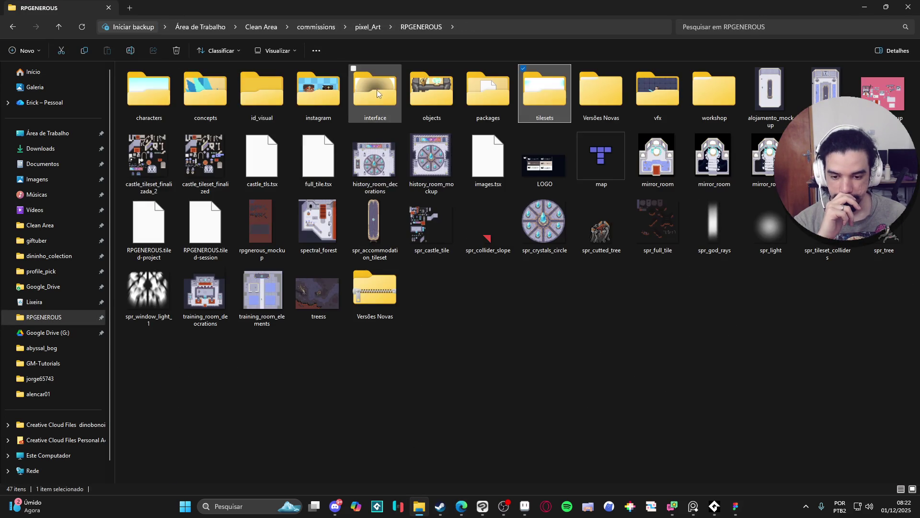
{"action": "double_click", "coordinate": [377, 90]}
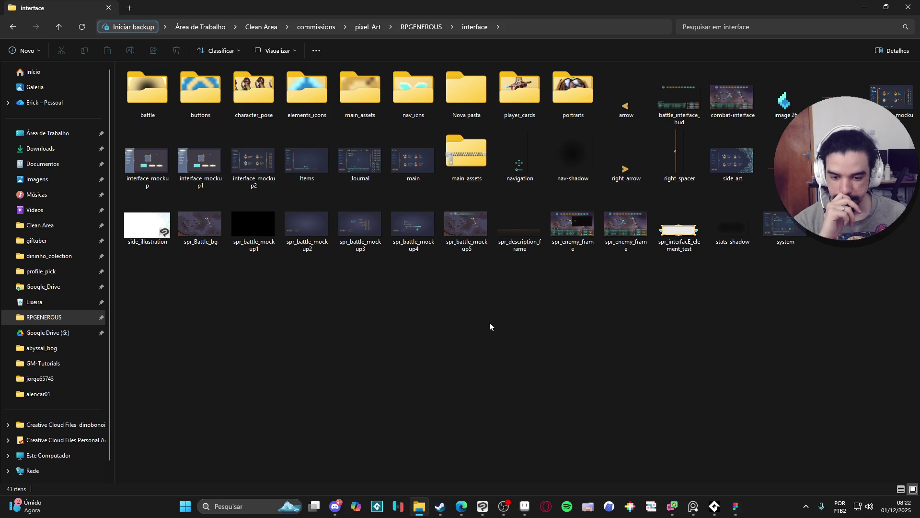
{"action": "double_click", "coordinate": [890, 96]}
{"action": "scroll", "coordinate": [561, 253], "scroll_direction": "up", "scroll_amount": 1}
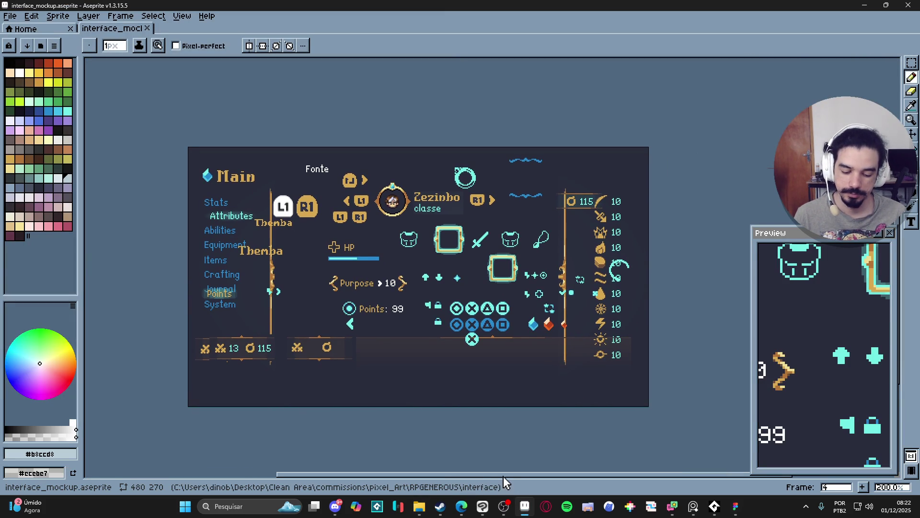
Step: Show the frames and layers timeline and step through the mockup frames to the Main screen
{"action": "key", "text": "Tab"}
{"action": "left_click", "coordinate": [350, 396]}
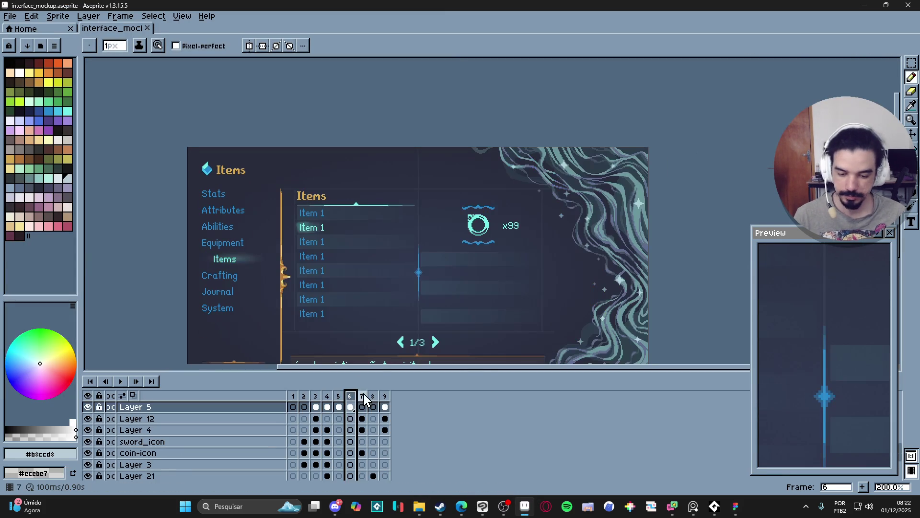
{"action": "key", "text": "Right"}
{"action": "key", "text": "Right"}
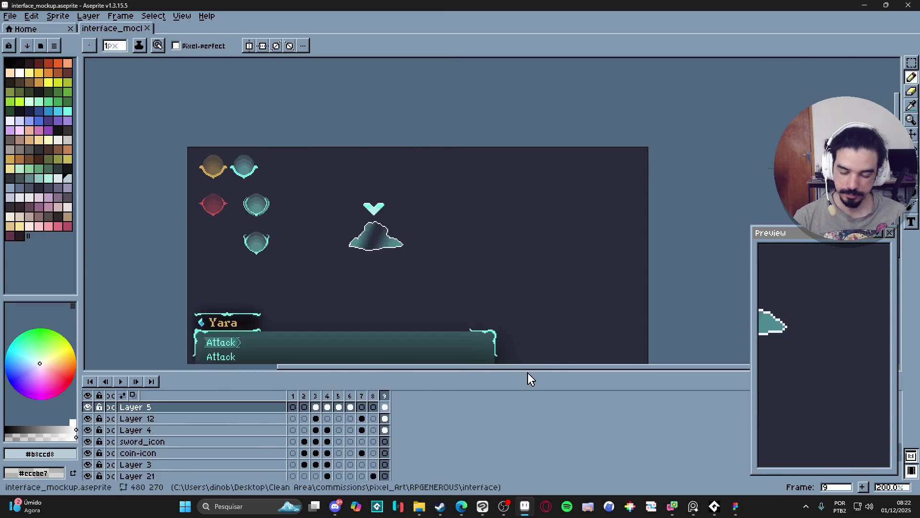
{"action": "key", "text": "Left"}
{"action": "key", "text": "Left"}
{"action": "key", "text": "Left"}
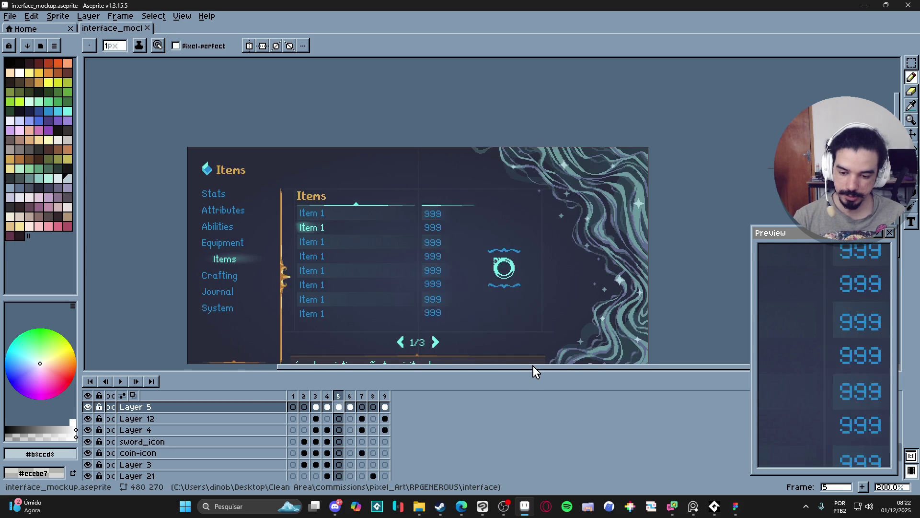
{"action": "key", "text": "Left"}
{"action": "key", "text": "Left"}
{"action": "key", "text": "Right"}
{"action": "key", "text": "Right"}
{"action": "key", "text": "Right"}
{"action": "key", "text": "Right"}
{"action": "key", "text": "Right"}
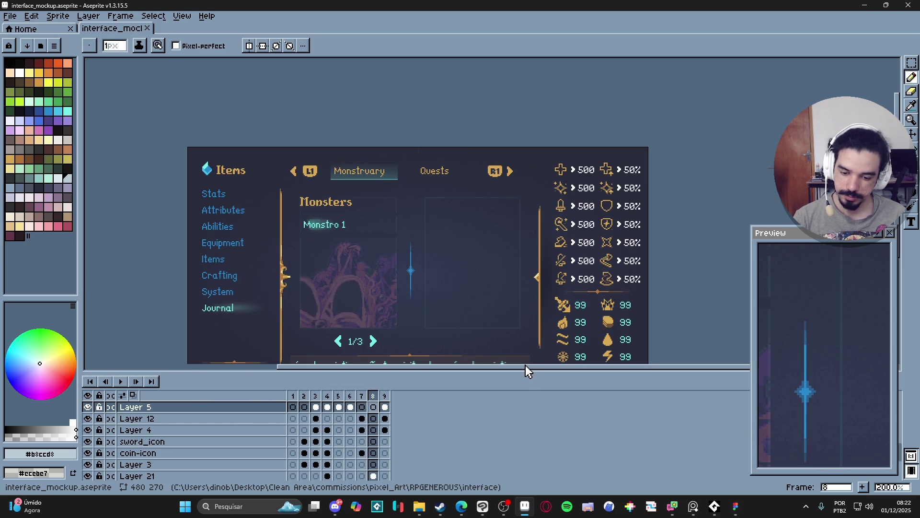
{"action": "mouse_move", "coordinate": [274, 199]}
{"action": "left_mouse_down"}
{"action": "mouse_move", "coordinate": [317, 134]}
{"action": "mouse_move", "coordinate": [328, 205]}
{"action": "left_mouse_up"}
{"action": "scroll", "coordinate": [317, 134], "scroll_direction": "up", "scroll_amount": 1}
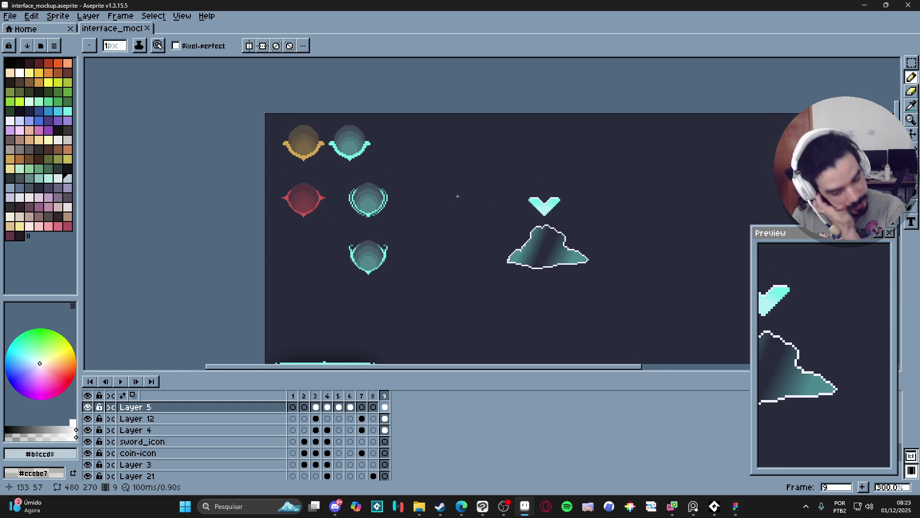
Step: Switch to the Move tool, settle on frame 9 with the turn markers, and bring back File Explorer
{"action": "left_click", "coordinate": [316, 398]}
{"action": "key", "text": "v"}
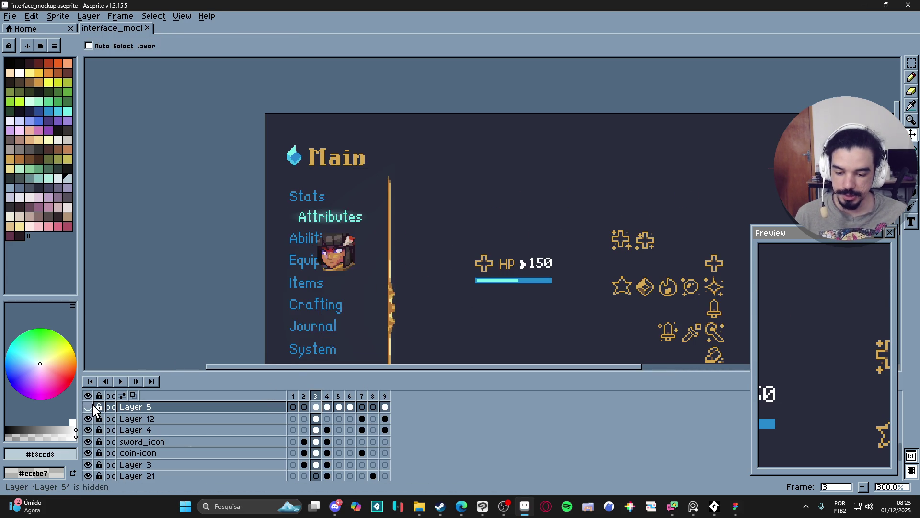
{"action": "left_click", "coordinate": [385, 396]}
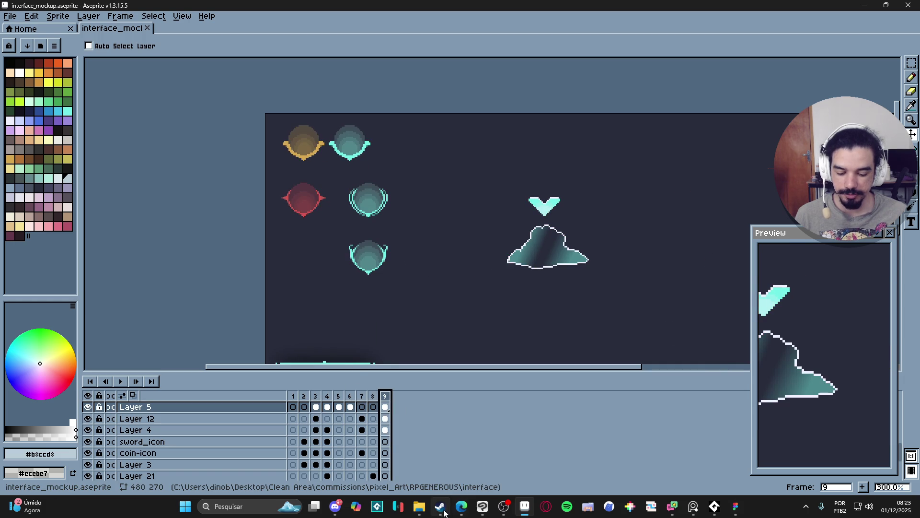
{"action": "left_click", "coordinate": [419, 507]}
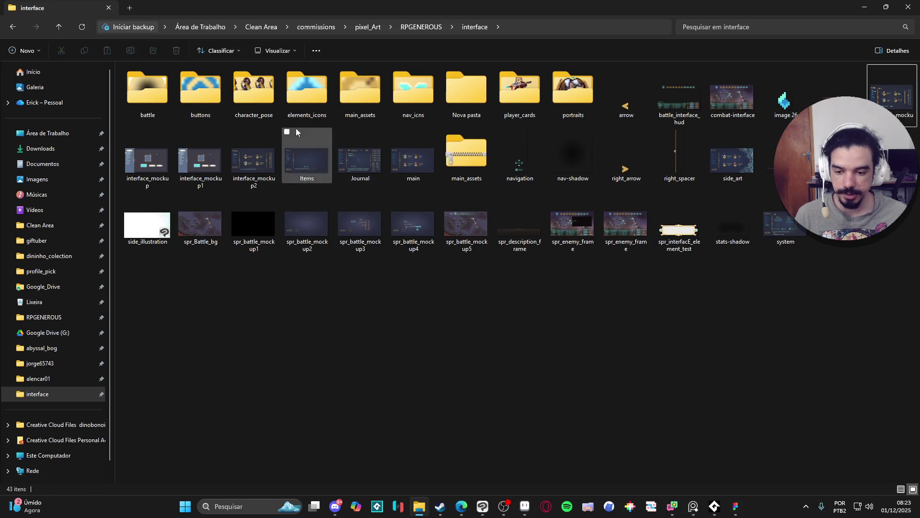
Step: Open portraits.aseprite from the interface folder's portraits subfolder in Aseprite
{"action": "left_click", "coordinate": [272, 104]}
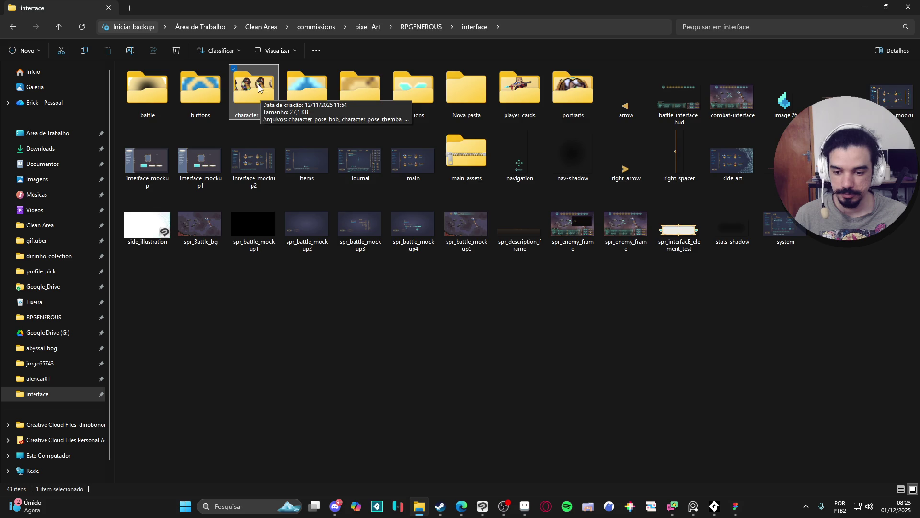
{"action": "double_click", "coordinate": [258, 88]}
{"action": "key", "text": "alt+Left"}
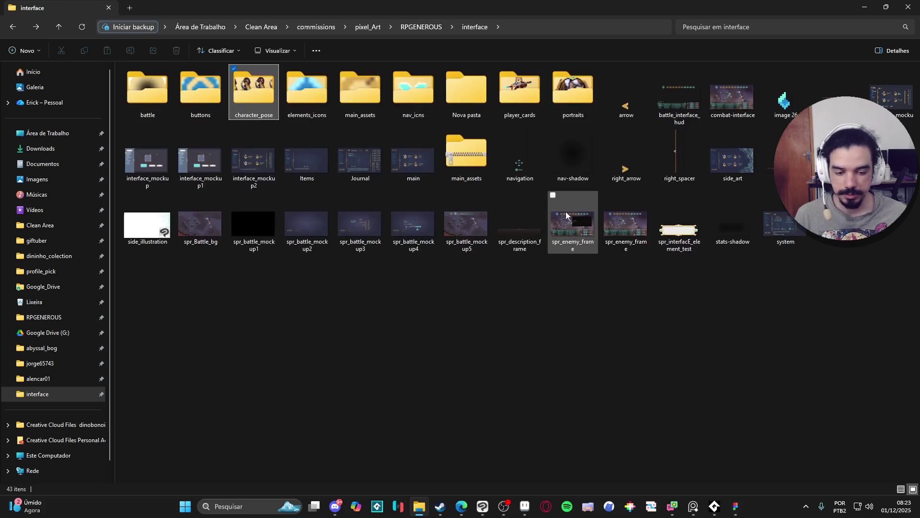
{"action": "double_click", "coordinate": [550, 103]}
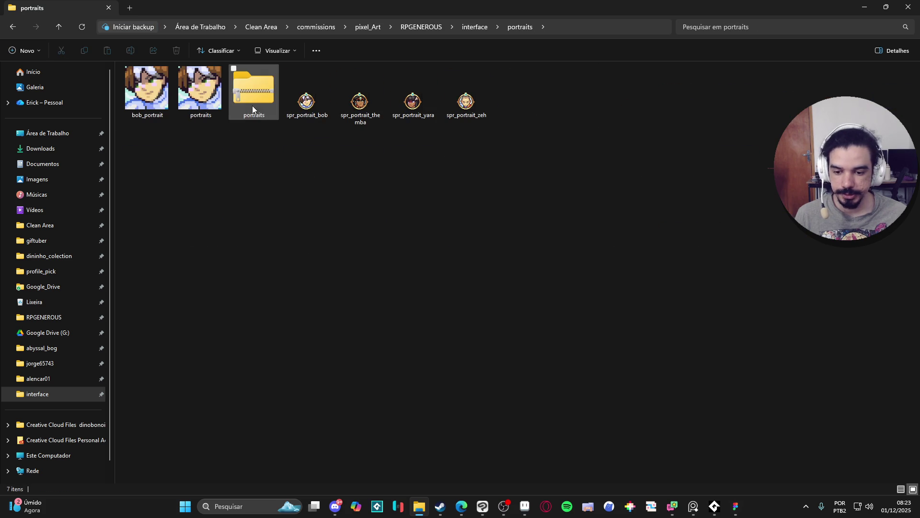
{"action": "double_click", "coordinate": [199, 91]}
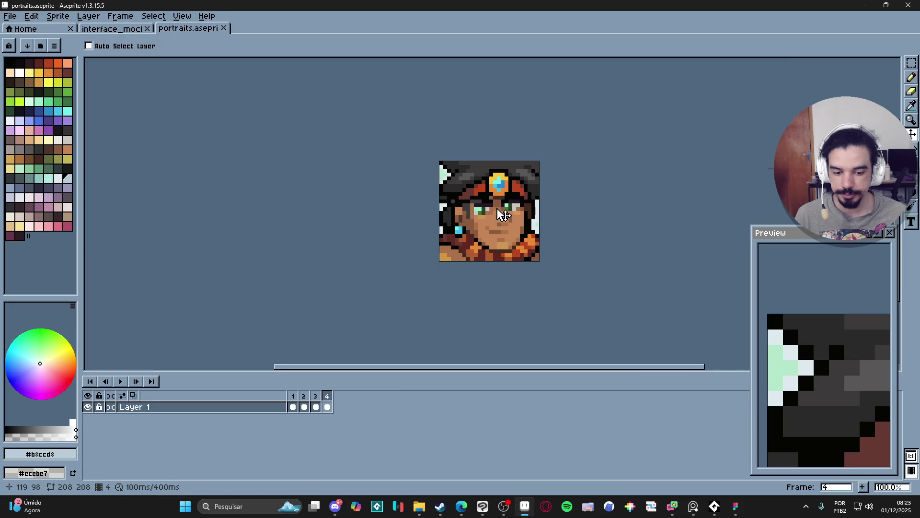
Step: Zoom into the portrait, marquee one enlarged pixel block to measure it, then return to interface_mockup
{"action": "scroll", "coordinate": [502, 214], "scroll_direction": "up", "scroll_amount": 1}
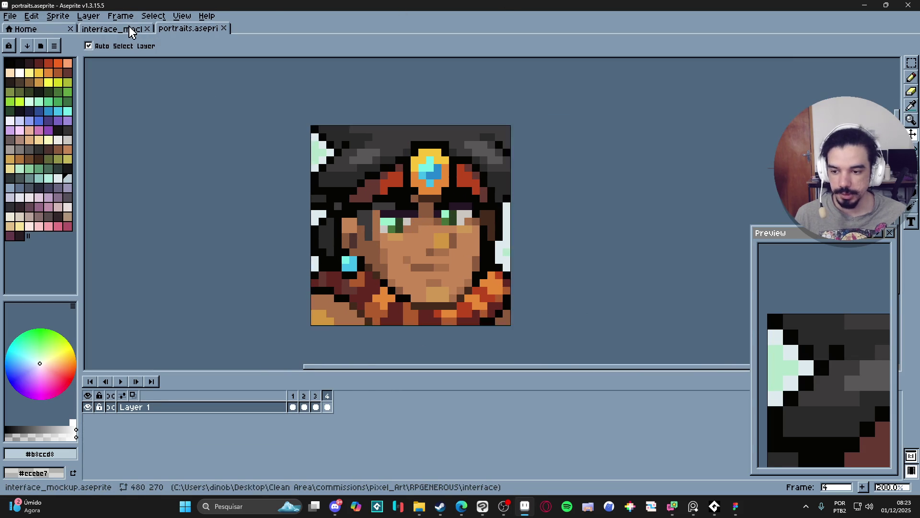
{"action": "left_click", "coordinate": [137, 29]}
{"action": "left_click", "coordinate": [188, 28]}
{"action": "key", "text": "b"}
{"action": "scroll", "coordinate": [407, 231], "scroll_direction": "up", "scroll_amount": 3}
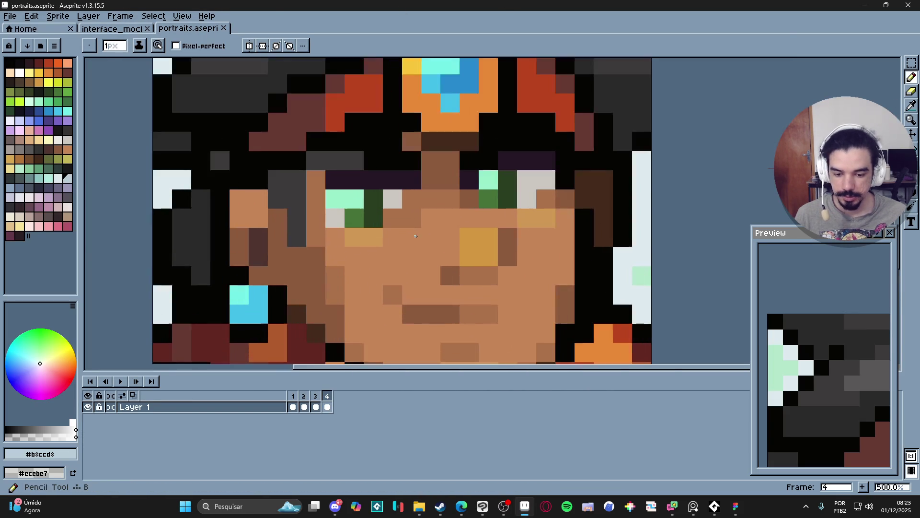
{"action": "scroll", "coordinate": [372, 237], "scroll_direction": "up", "scroll_amount": 3}
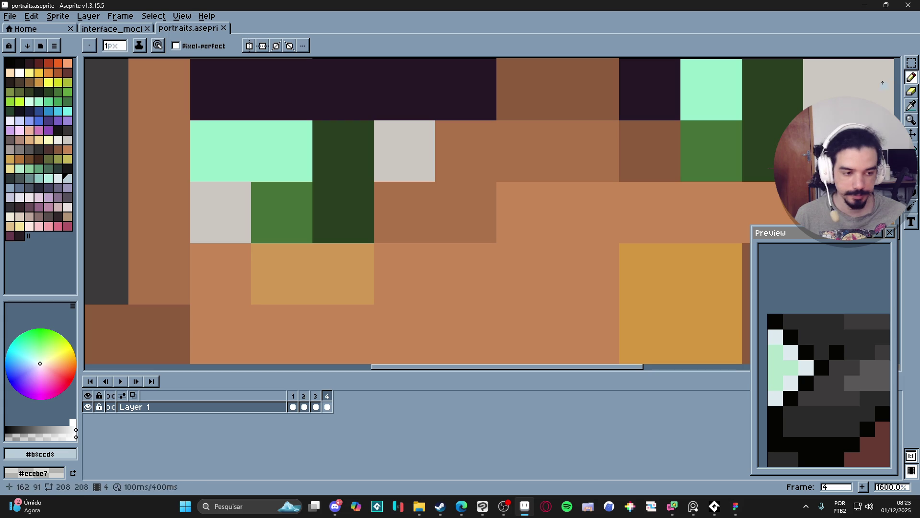
{"action": "key", "text": "m"}
{"action": "left_click_drag", "start_coordinate": [315, 245], "coordinate": [393, 301]}
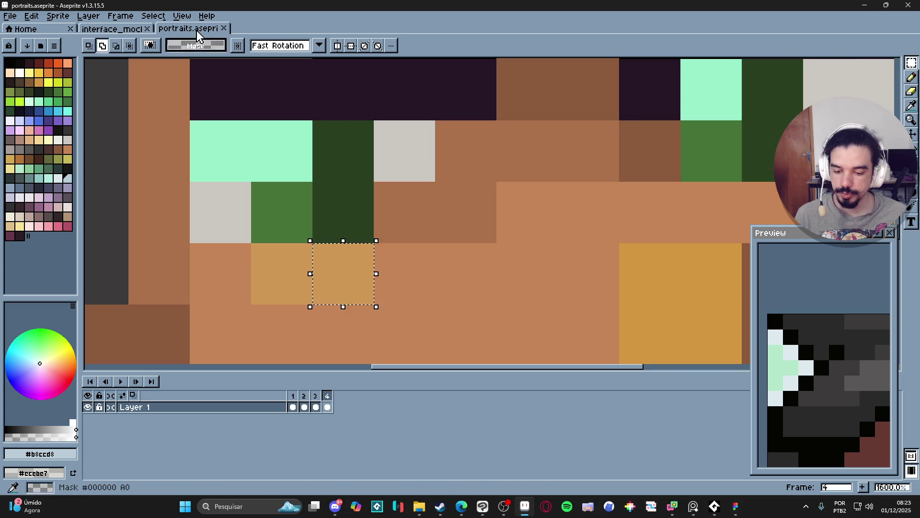
{"action": "key", "text": "ctrl+Tab"}
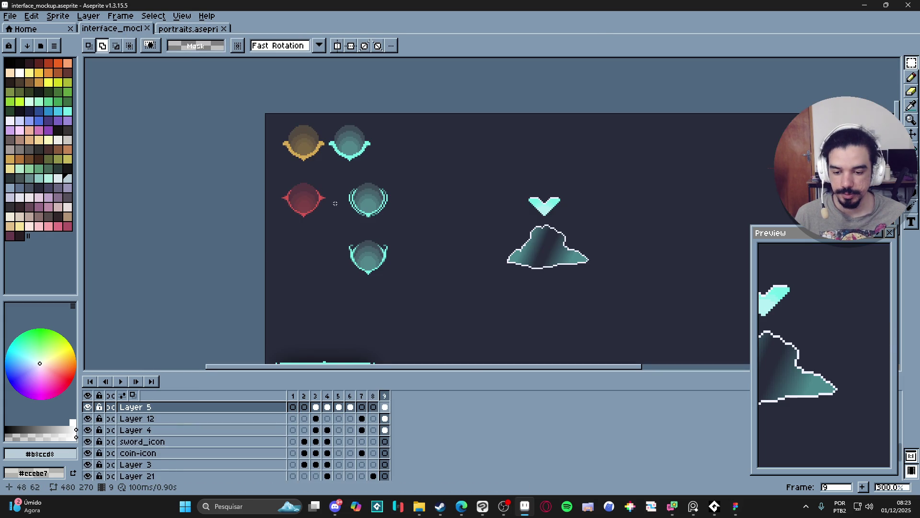
{"action": "scroll", "coordinate": [332, 205], "scroll_direction": "up", "scroll_amount": 1}
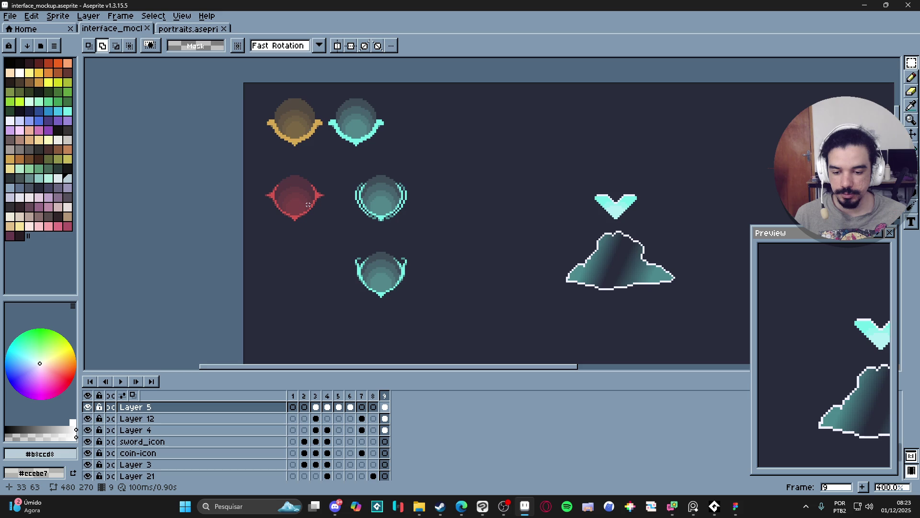
{"action": "scroll", "coordinate": [297, 128], "scroll_direction": "up", "scroll_amount": 1}
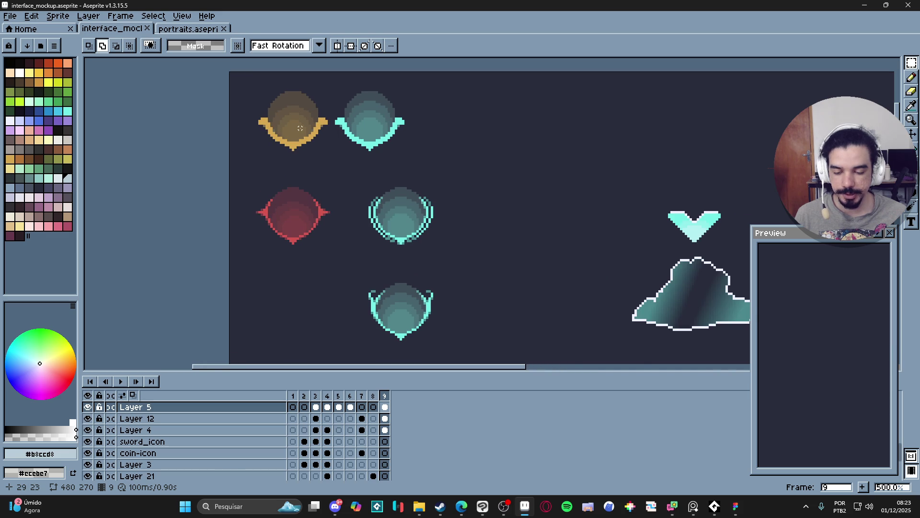
{"action": "scroll", "coordinate": [300, 128], "scroll_direction": "down", "scroll_amount": 3}
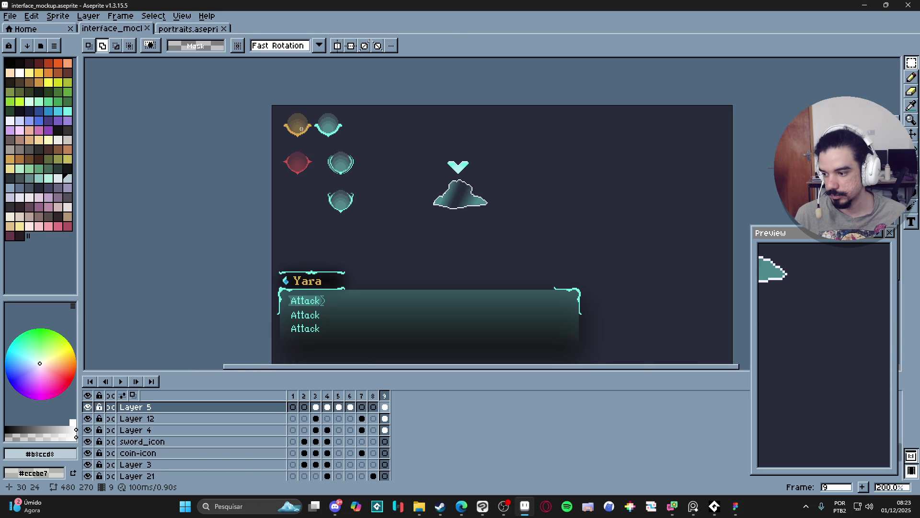
{"action": "scroll", "coordinate": [301, 129], "scroll_direction": "up", "scroll_amount": 3}
{"action": "key", "text": "v"}
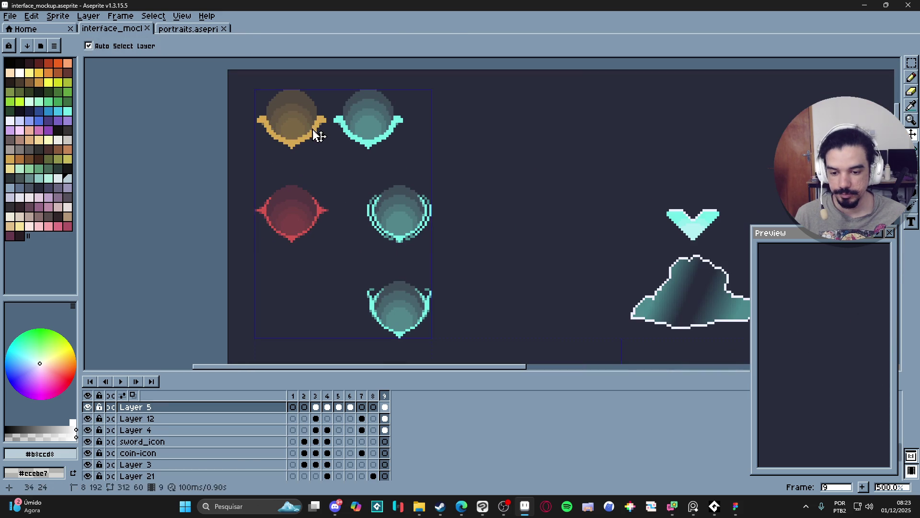
{"action": "left_click", "coordinate": [318, 137]}
{"action": "scroll", "coordinate": [403, 213], "scroll_direction": "down", "scroll_amount": 1}
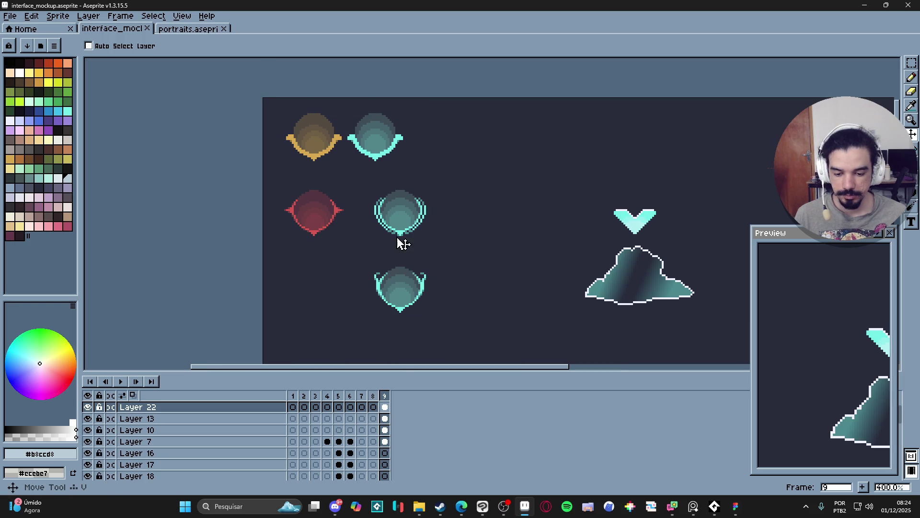
{"action": "scroll", "coordinate": [370, 416], "scroll_direction": "up", "scroll_amount": 1}
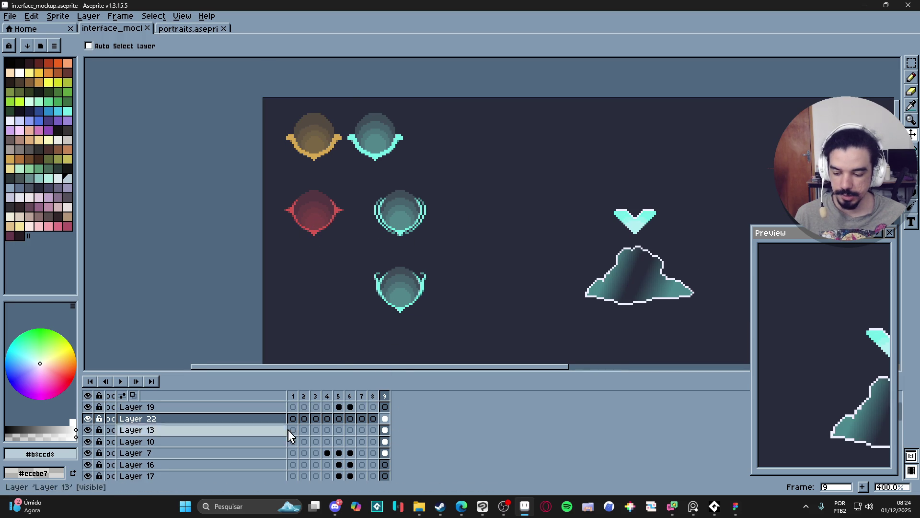
{"action": "left_click", "coordinate": [385, 407]}
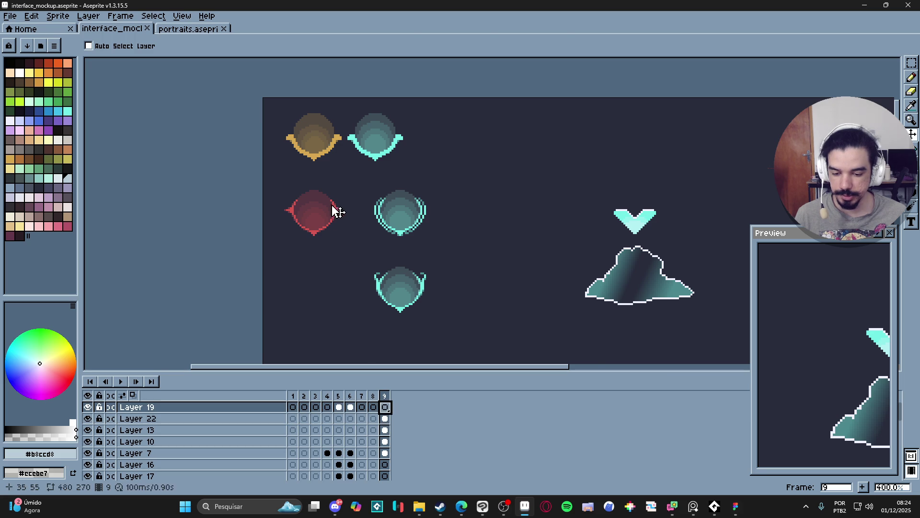
Step: Discard the oversized paste and shrink the portrait sprite to 26×26 pixels via Sprite Size
{"action": "key", "text": "ctrl+v"}
{"action": "key", "text": "Escape"}
{"action": "left_click", "coordinate": [201, 29]}
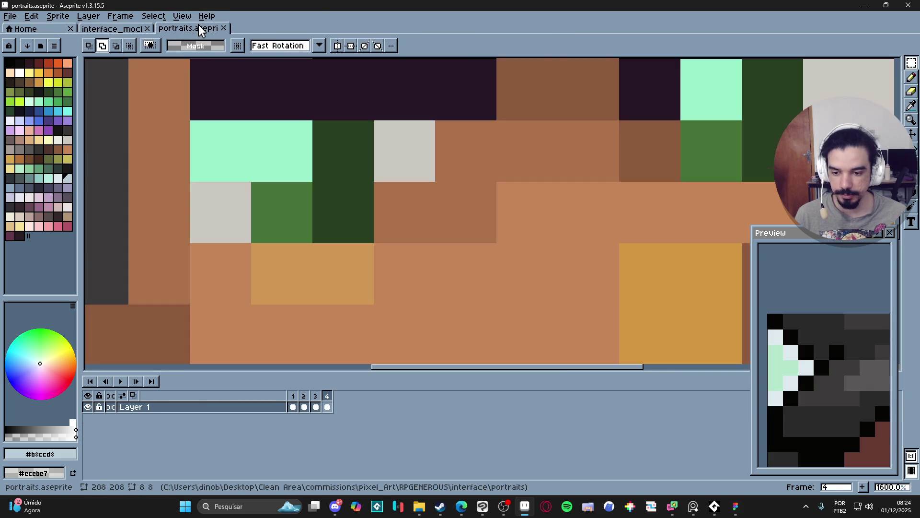
{"action": "left_click", "coordinate": [57, 16]}
{"action": "left_click", "coordinate": [72, 78]}
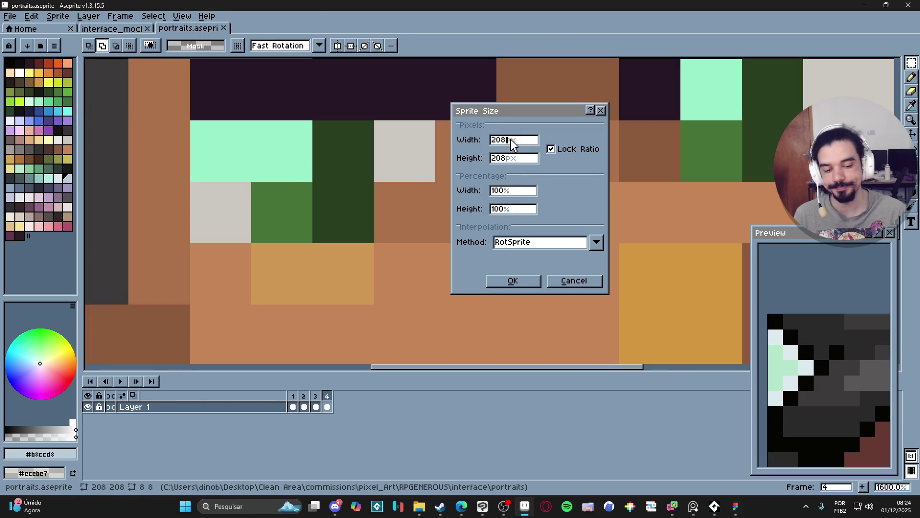
{"action": "key", "text": "Return"}
Step: Paste the 26×26 portrait into interface_mockup and drag it onto the red turn-marker orb
{"action": "scroll", "coordinate": [503, 115], "scroll_direction": "down", "scroll_amount": 1}
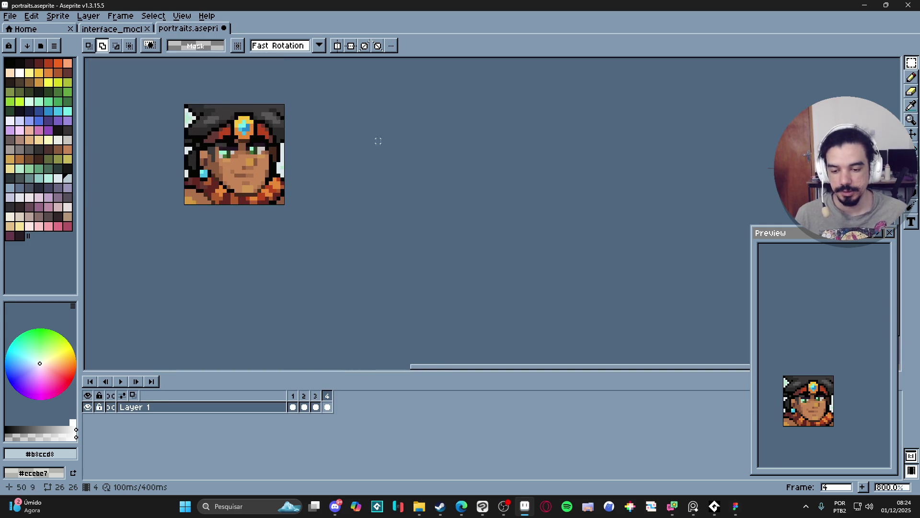
{"action": "left_click", "coordinate": [112, 29]}
{"action": "scroll", "coordinate": [327, 218], "scroll_direction": "up", "scroll_amount": 1}
{"action": "left_click_drag", "start_coordinate": [327, 218], "coordinate": [457, 249]}
{"action": "key", "text": "ctrl+v"}
{"action": "mouse_move", "coordinate": [407, 126]}
{"action": "left_mouse_down"}
{"action": "mouse_move", "coordinate": [434, 178]}
{"action": "mouse_move", "coordinate": [436, 236]}
{"action": "left_mouse_up"}
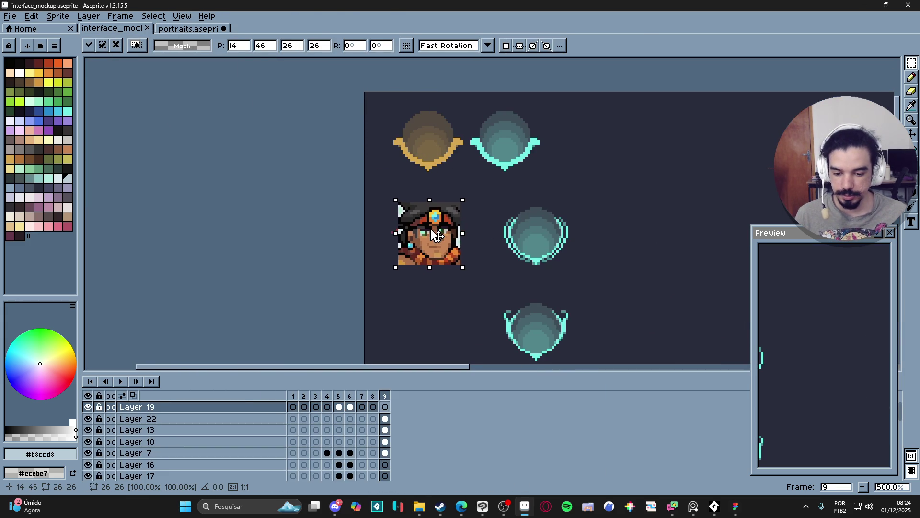
Step: Commit the pasted portrait and add a new Layer 23 placed below Layer 22
{"action": "key", "text": "Return"}
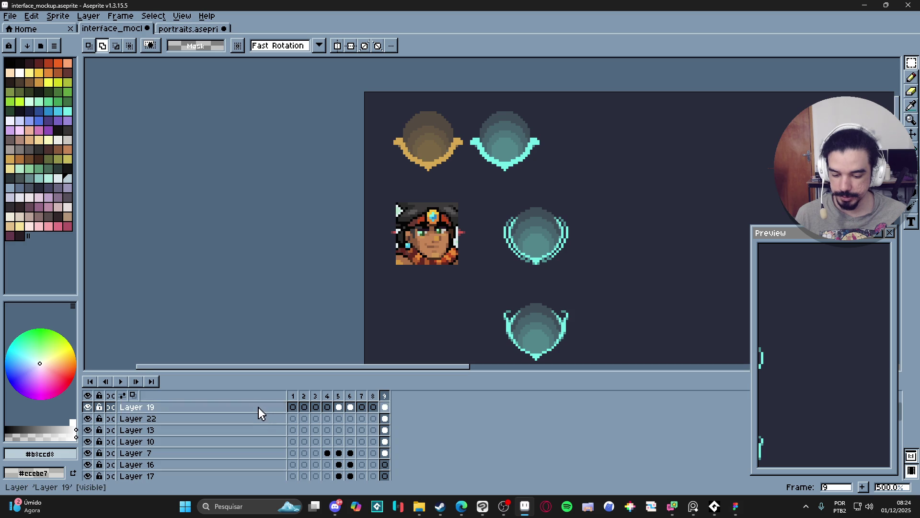
{"action": "left_click", "coordinate": [389, 410]}
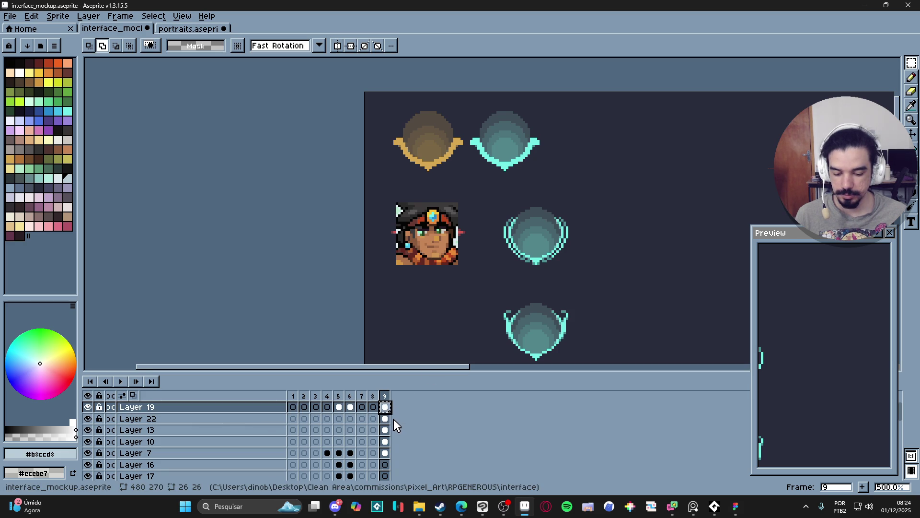
{"action": "left_click", "coordinate": [255, 421]}
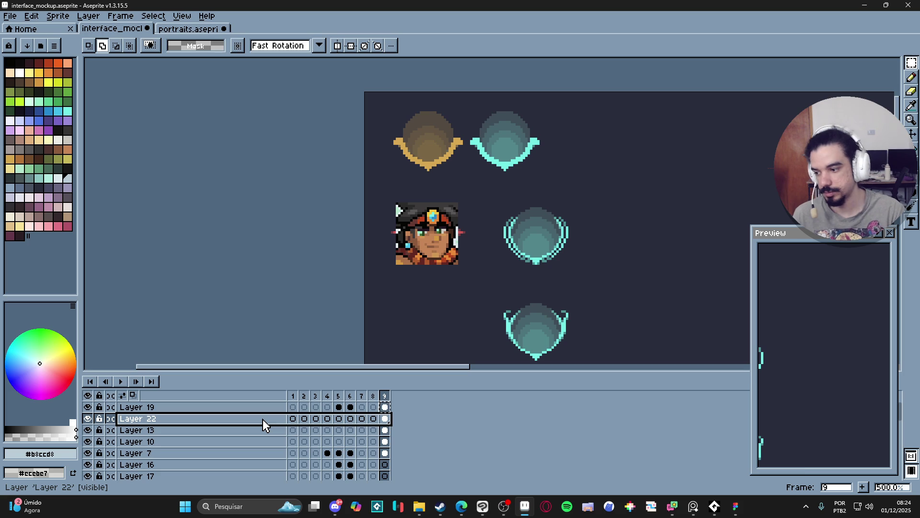
{"action": "key", "text": "shift+n"}
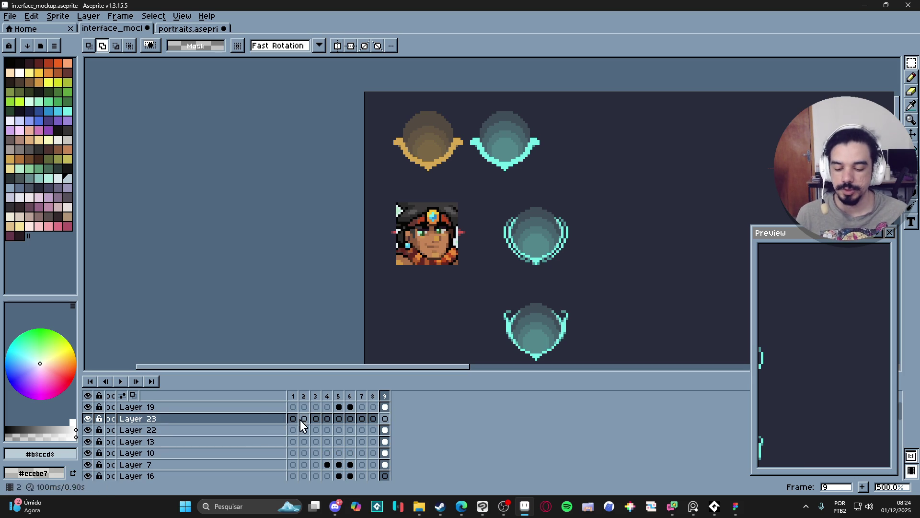
{"action": "left_click", "coordinate": [270, 417]}
{"action": "left_click_drag", "start_coordinate": [277, 432], "coordinate": [271, 438]}
Step: Move the portrait cel onto Layer 23 and position it inside the bottom cyan frame
{"action": "left_click", "coordinate": [385, 407]}
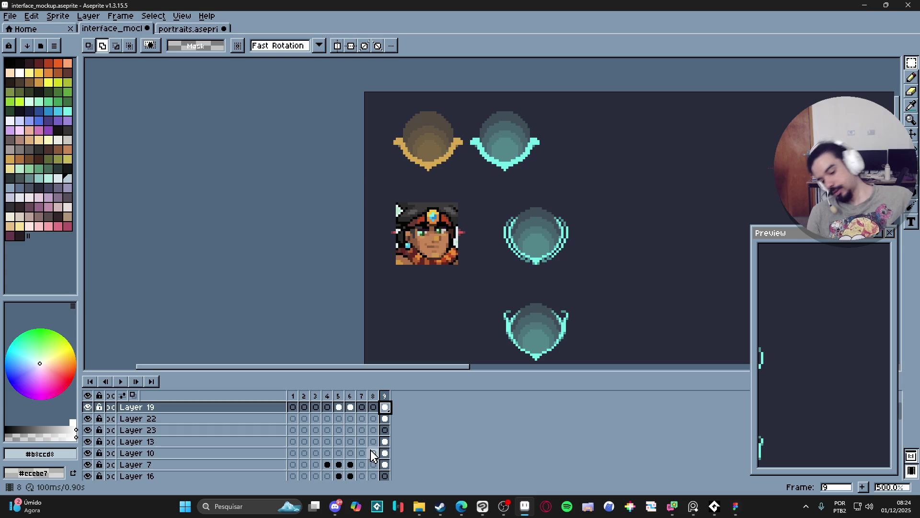
{"action": "left_click_drag", "start_coordinate": [391, 418], "coordinate": [399, 440]}
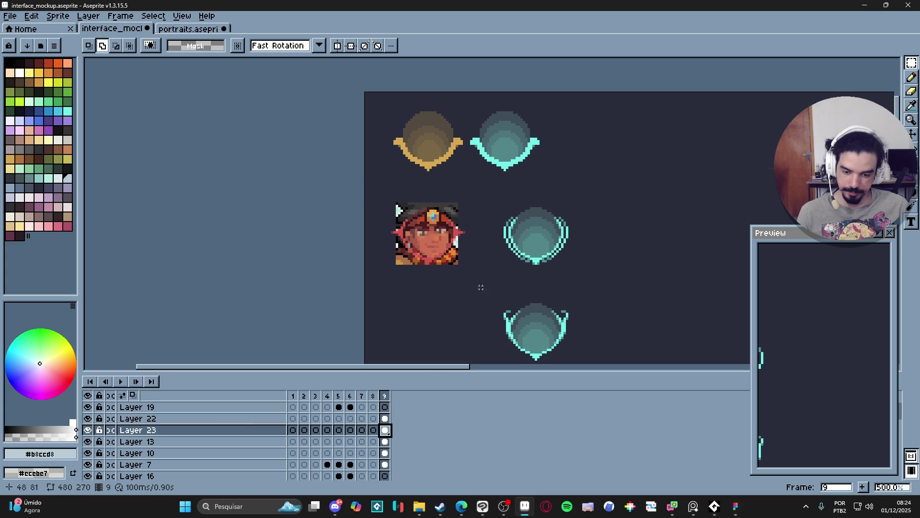
{"action": "key", "text": "v"}
{"action": "left_click_drag", "start_coordinate": [458, 264], "coordinate": [455, 268]}
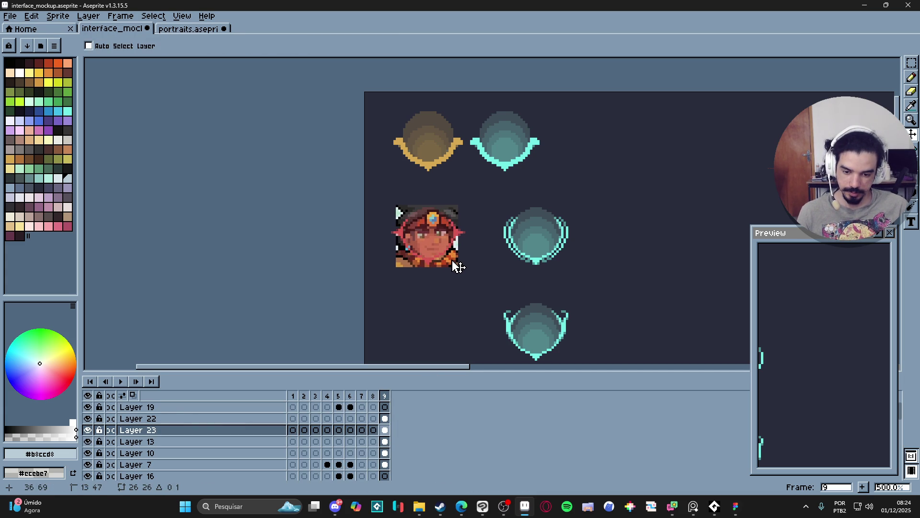
{"action": "mouse_move", "coordinate": [457, 267]}
{"action": "left_mouse_down"}
{"action": "mouse_move", "coordinate": [532, 177]}
{"action": "mouse_move", "coordinate": [561, 365]}
{"action": "mouse_move", "coordinate": [552, 301]}
{"action": "mouse_move", "coordinate": [559, 311]}
{"action": "mouse_move", "coordinate": [520, 325]}
{"action": "mouse_move", "coordinate": [524, 331]}
{"action": "mouse_move", "coordinate": [521, 315]}
{"action": "left_mouse_up"}
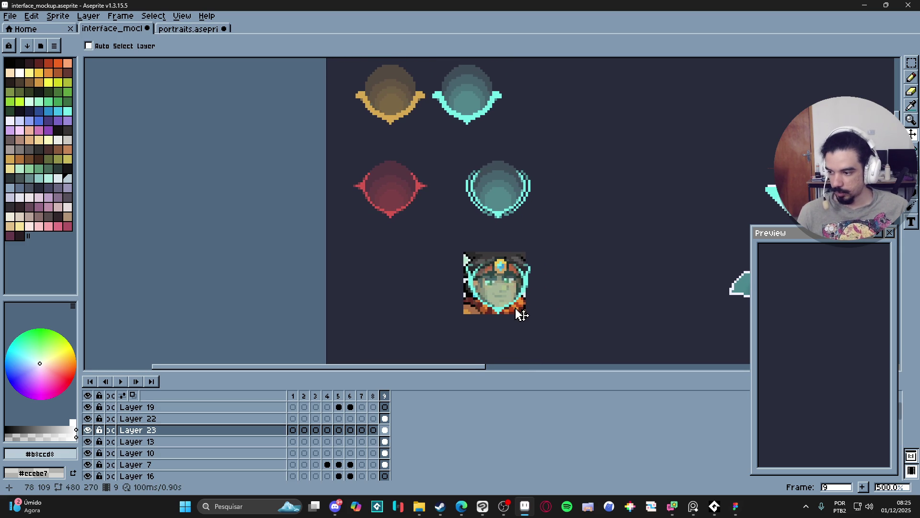
Step: With a 13px eraser, remove portrait overhang at the lower-right, top-right, top-left and lower-left edges
{"action": "key", "text": "e"}
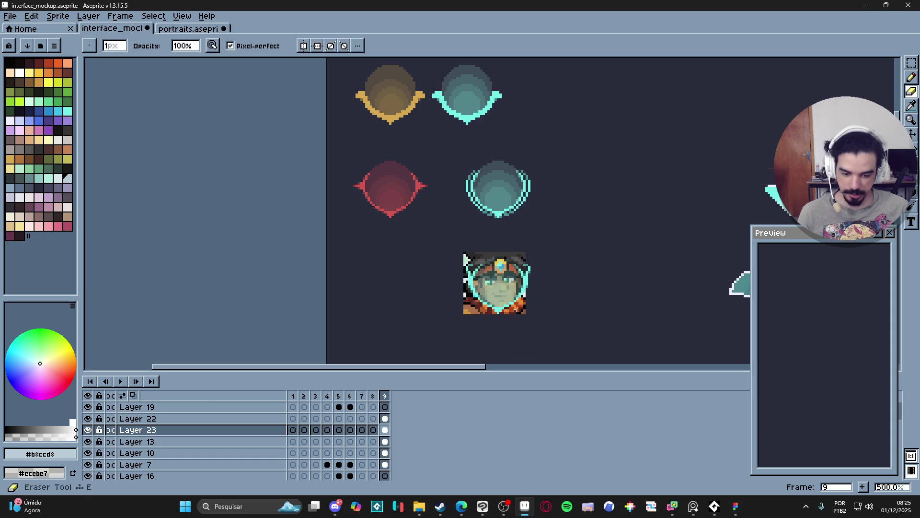
{"action": "scroll", "coordinate": [521, 313], "scroll_direction": "up", "scroll_amount": 8}
{"action": "scroll", "coordinate": [509, 338], "scroll_direction": "down", "scroll_amount": 6}
{"action": "key", "text": "plus"}
{"action": "key", "text": "plus"}
{"action": "key", "text": "plus"}
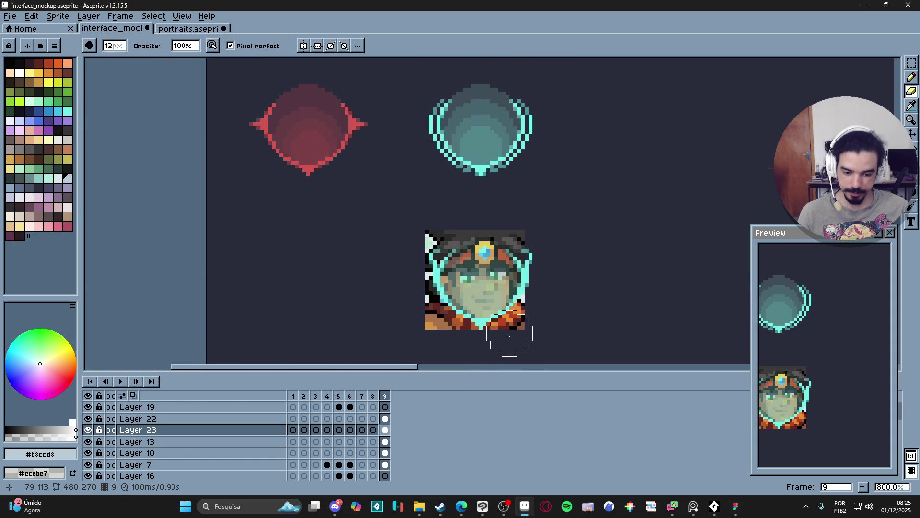
{"action": "left_click_drag", "start_coordinate": [503, 340], "coordinate": [530, 323]}
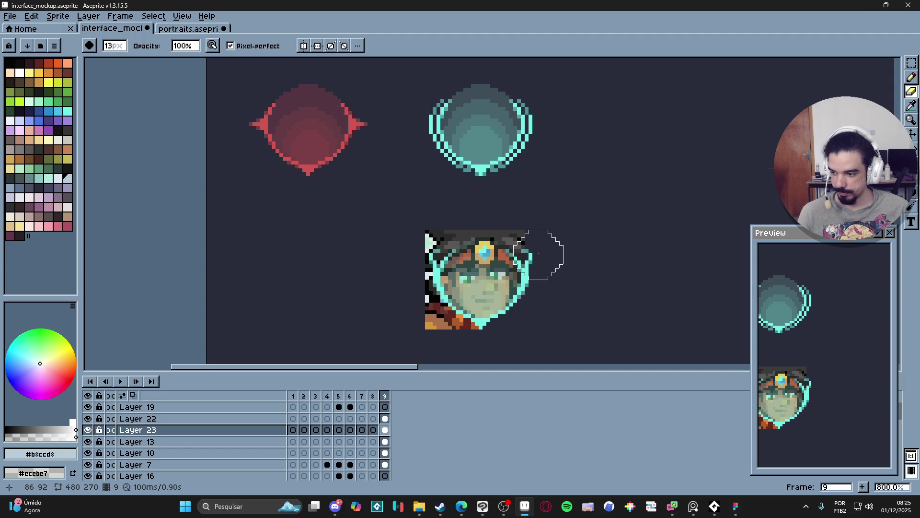
{"action": "left_click_drag", "start_coordinate": [539, 255], "coordinate": [508, 221]}
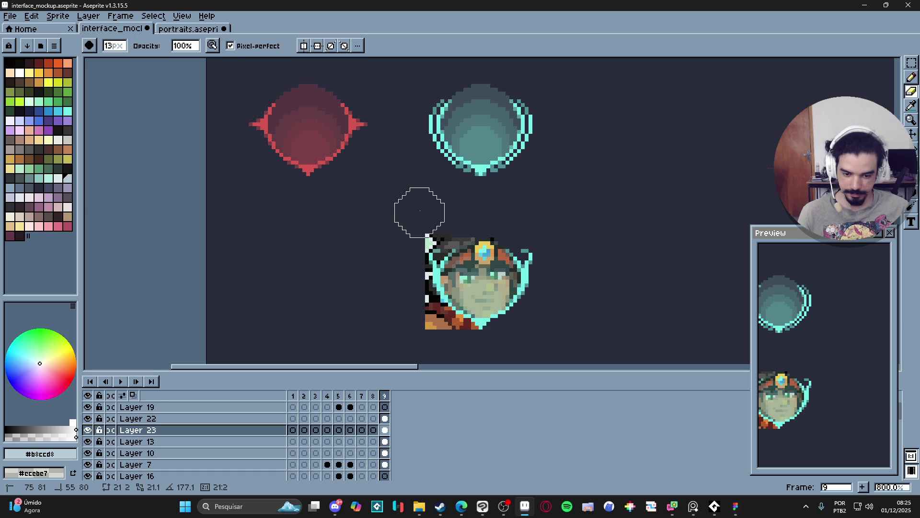
{"action": "left_click_drag", "start_coordinate": [460, 213], "coordinate": [417, 218]}
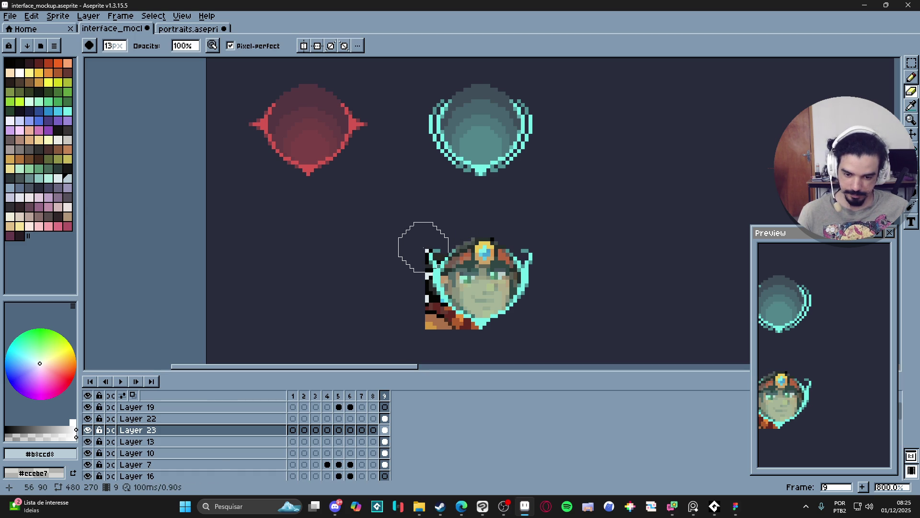
{"action": "mouse_move", "coordinate": [410, 278]}
{"action": "left_mouse_down"}
{"action": "mouse_move", "coordinate": [415, 310]}
{"action": "mouse_move", "coordinate": [482, 341]}
{"action": "left_mouse_up"}
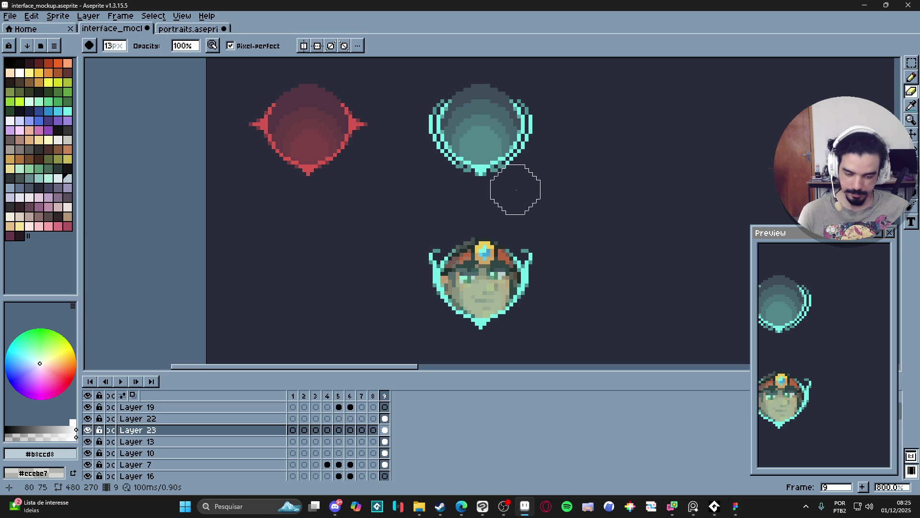
{"action": "scroll", "coordinate": [564, 297], "scroll_direction": "down", "scroll_amount": 2}
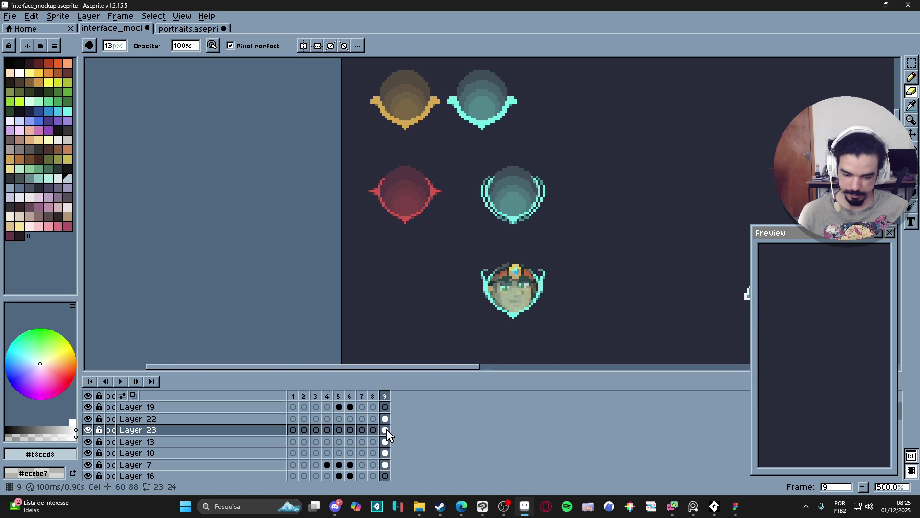
{"action": "left_click", "coordinate": [389, 407]}
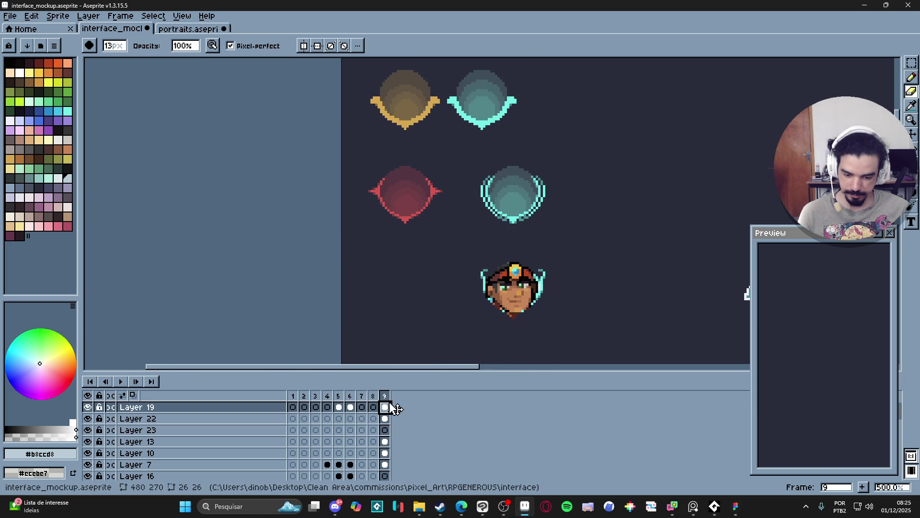
Step: Set the portrait cel's opacity to 52% to see the frame beneath
{"action": "scroll", "coordinate": [533, 326], "scroll_direction": "up", "scroll_amount": 1}
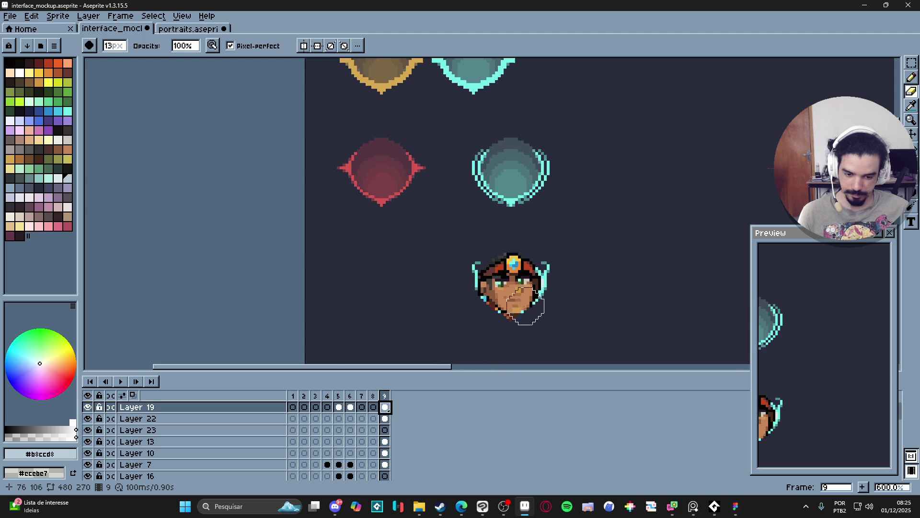
{"action": "key", "text": "v"}
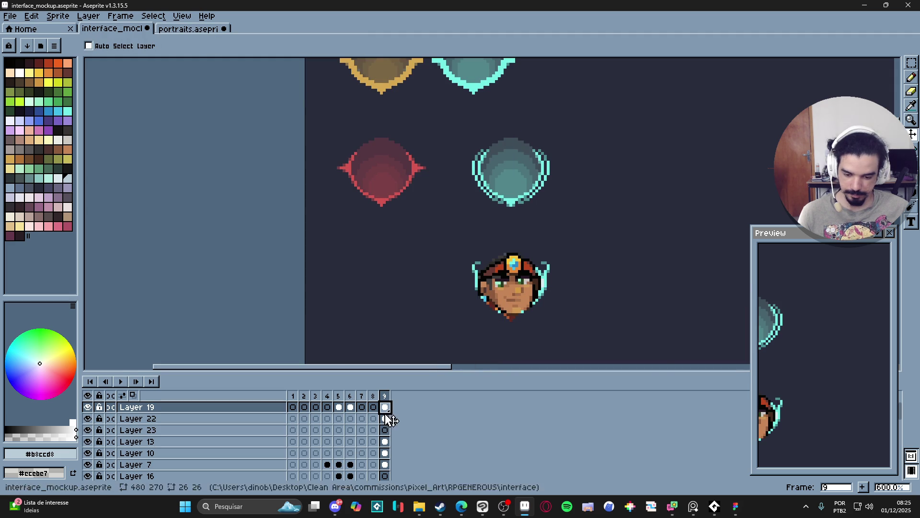
{"action": "double_click", "coordinate": [385, 408]}
{"action": "left_click", "coordinate": [556, 378]}
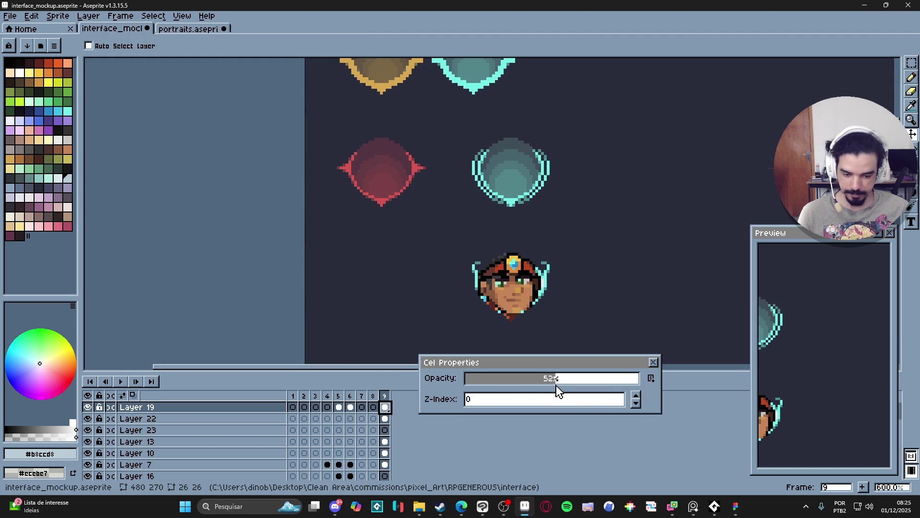
{"action": "left_click", "coordinate": [654, 364]}
Step: With a 2px eraser, erase the greyish pixels under the portrait's chin
{"action": "key", "text": "e"}
{"action": "key", "text": "minus"}
{"action": "key", "text": "minus"}
{"action": "key", "text": "minus"}
{"action": "scroll", "coordinate": [523, 302], "scroll_direction": "up", "scroll_amount": 7}
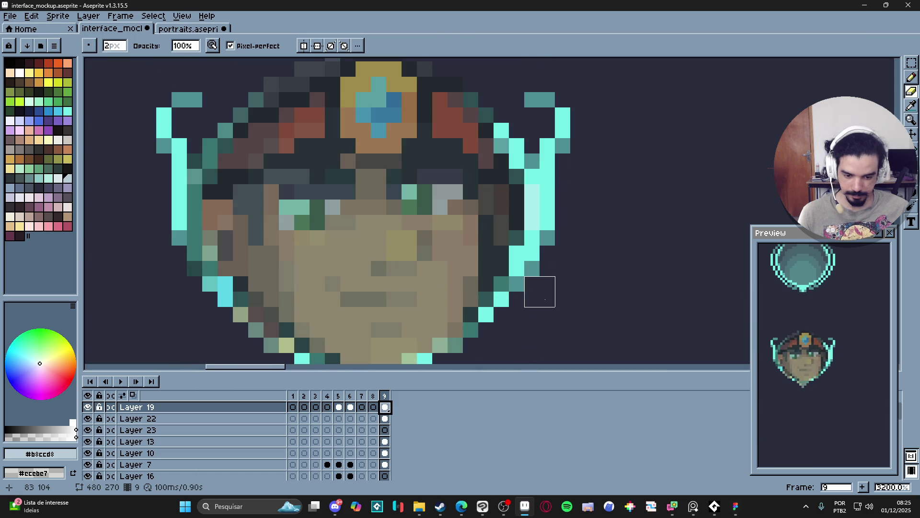
{"action": "scroll", "coordinate": [519, 302], "scroll_direction": "down", "scroll_amount": 3}
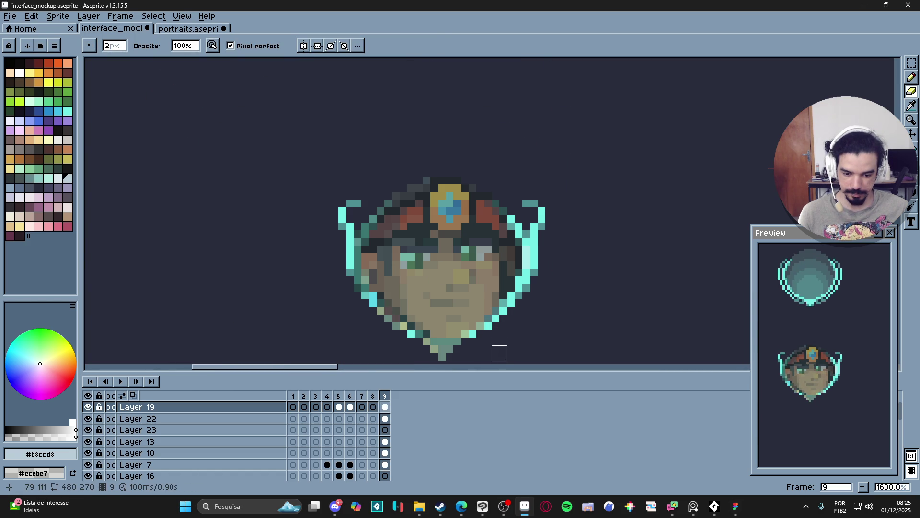
{"action": "mouse_move", "coordinate": [468, 346]}
{"action": "left_mouse_down"}
{"action": "mouse_move", "coordinate": [391, 343]}
{"action": "mouse_move", "coordinate": [408, 328]}
{"action": "mouse_move", "coordinate": [345, 320]}
{"action": "left_mouse_up"}
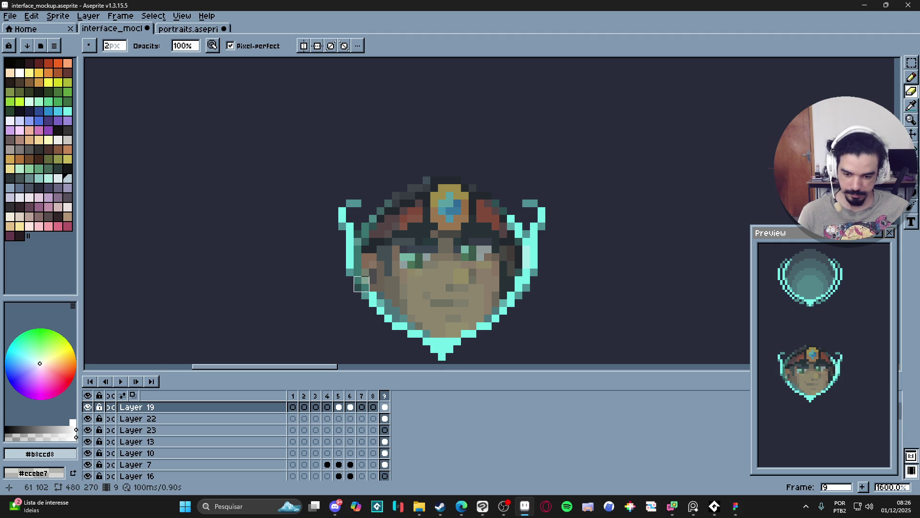
{"action": "left_click", "coordinate": [362, 284]}
{"action": "left_click_drag", "start_coordinate": [361, 268], "coordinate": [361, 244]}
Step: Touch up individual pixels along the frame's lower-left edge, undoing unwanted strokes
{"action": "key", "text": "ctrl+z"}
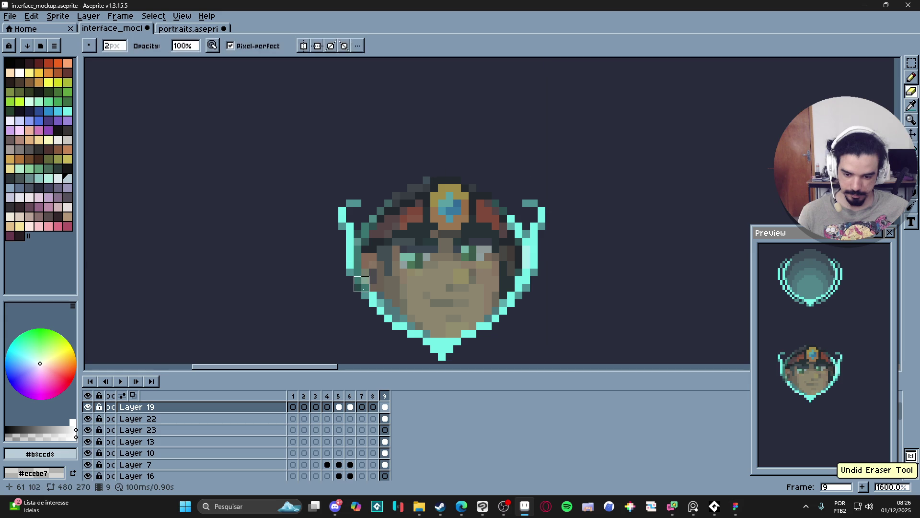
{"action": "left_click", "coordinate": [362, 282]}
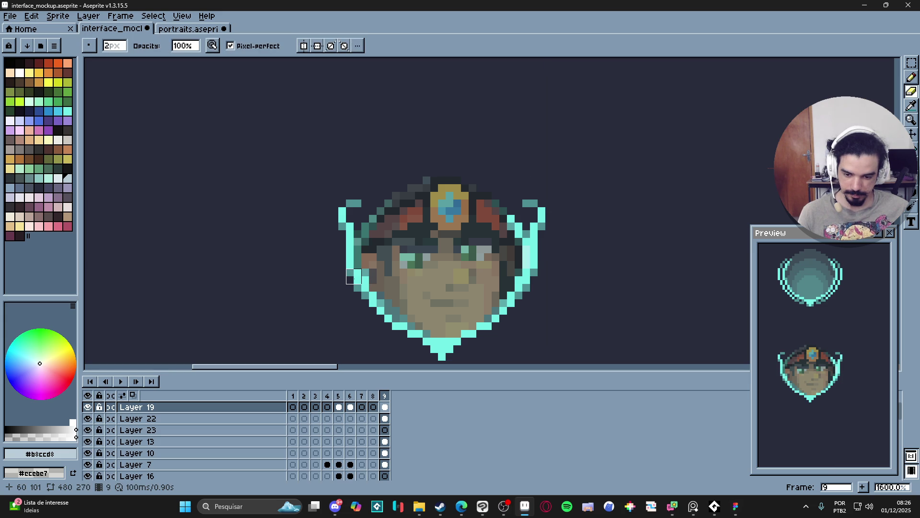
{"action": "left_click", "coordinate": [354, 276]}
{"action": "key", "text": "ctrl+z"}
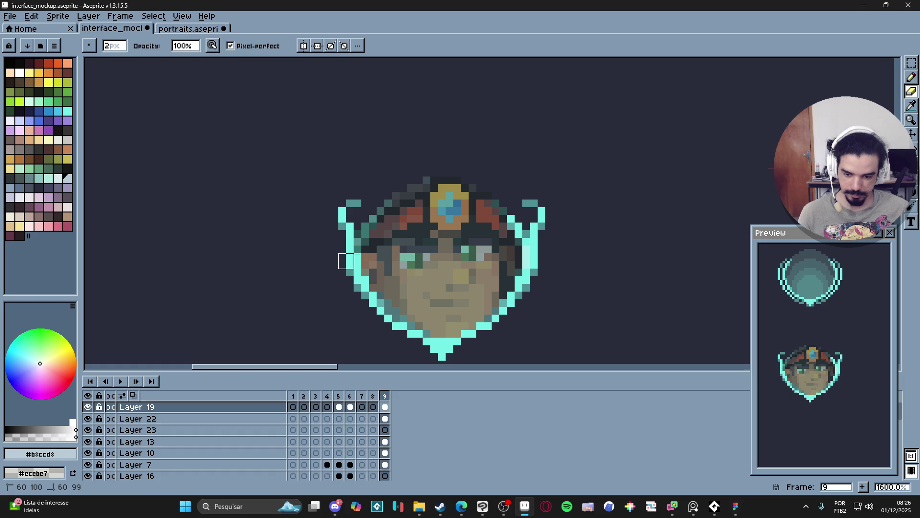
{"action": "mouse_move", "coordinate": [346, 238]}
{"action": "left_mouse_down"}
{"action": "mouse_move", "coordinate": [354, 262]}
{"action": "mouse_move", "coordinate": [373, 216]}
{"action": "left_mouse_up"}
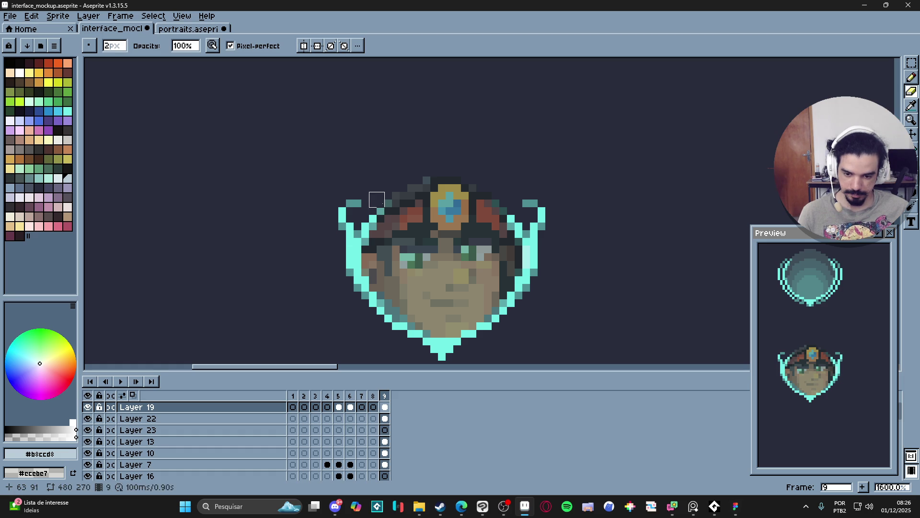
{"action": "left_click", "coordinate": [384, 200]}
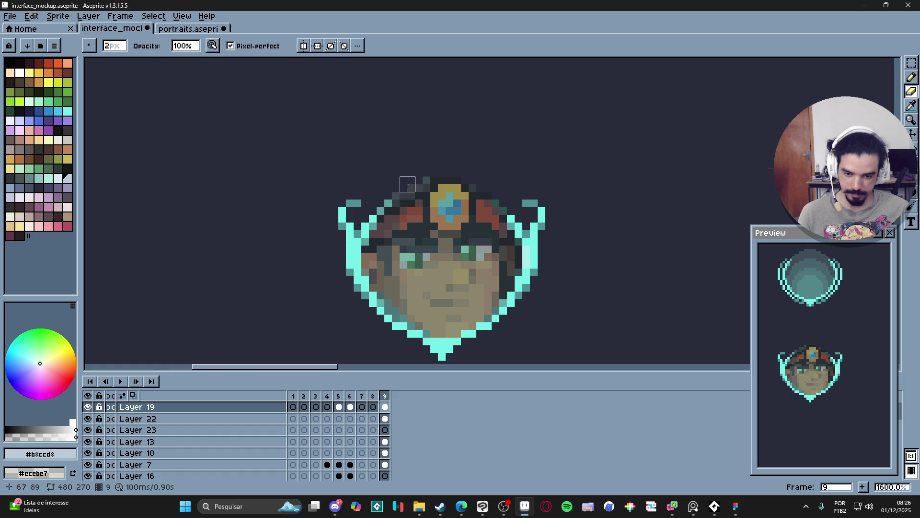
{"action": "key", "text": "ctrl+z"}
{"action": "key", "text": "ctrl+z"}
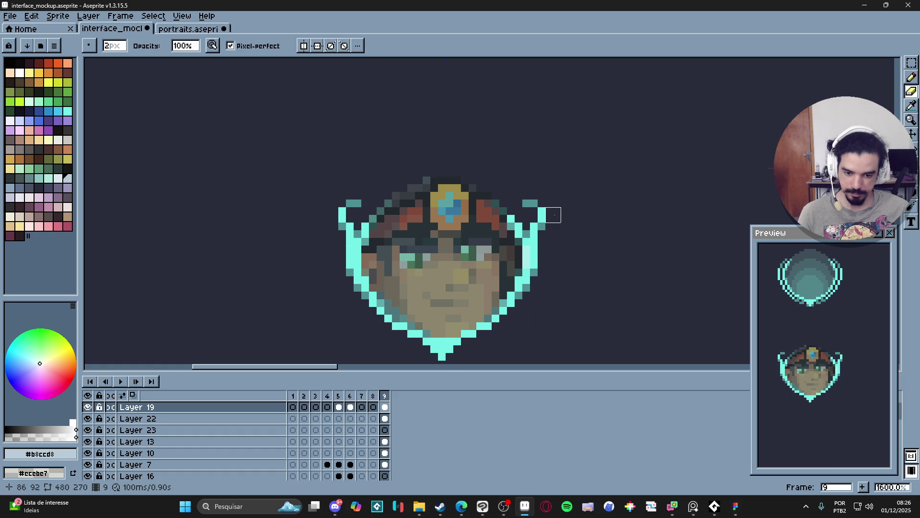
{"action": "scroll", "coordinate": [552, 288], "scroll_direction": "down", "scroll_amount": 3}
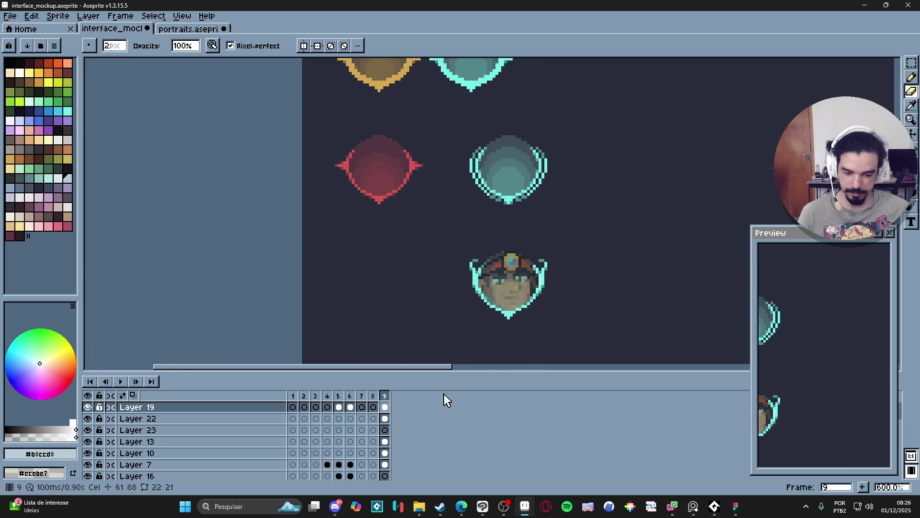
Step: Restore the portrait cel to 100% opacity and bring the whole mockup into view
{"action": "double_click", "coordinate": [385, 411]}
{"action": "left_click_drag", "start_coordinate": [590, 378], "coordinate": [643, 378]}
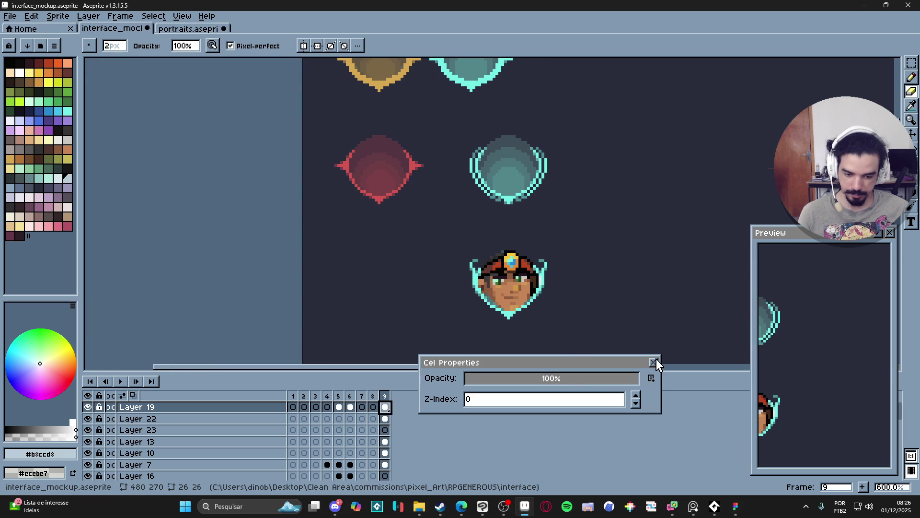
{"action": "left_click", "coordinate": [654, 362]}
{"action": "scroll", "coordinate": [571, 322], "scroll_direction": "down", "scroll_amount": 3}
{"action": "left_click_drag", "start_coordinate": [571, 323], "coordinate": [531, 306]}
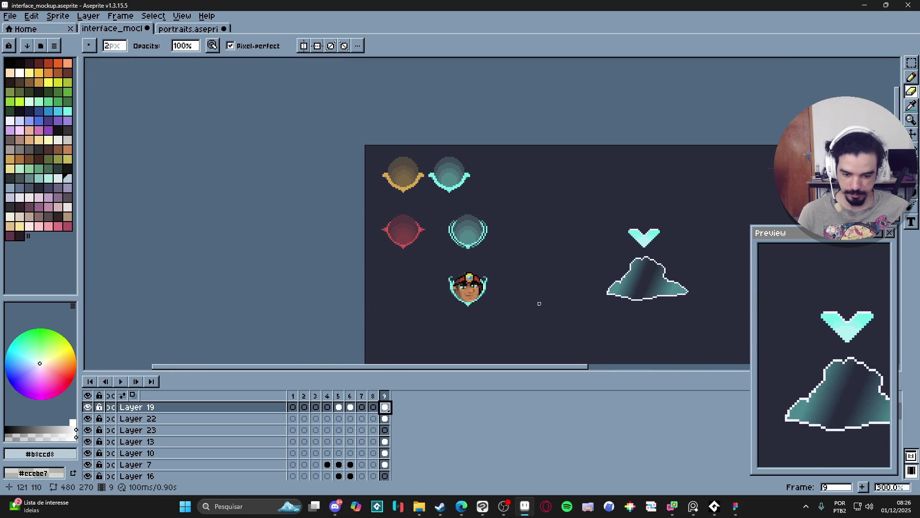
Step: Toggle Layer 19's visibility to compare, leaving the face portrait hidden
{"action": "scroll", "coordinate": [535, 303], "scroll_direction": "down", "scroll_amount": 1}
{"action": "scroll", "coordinate": [528, 301], "scroll_direction": "up", "scroll_amount": 1}
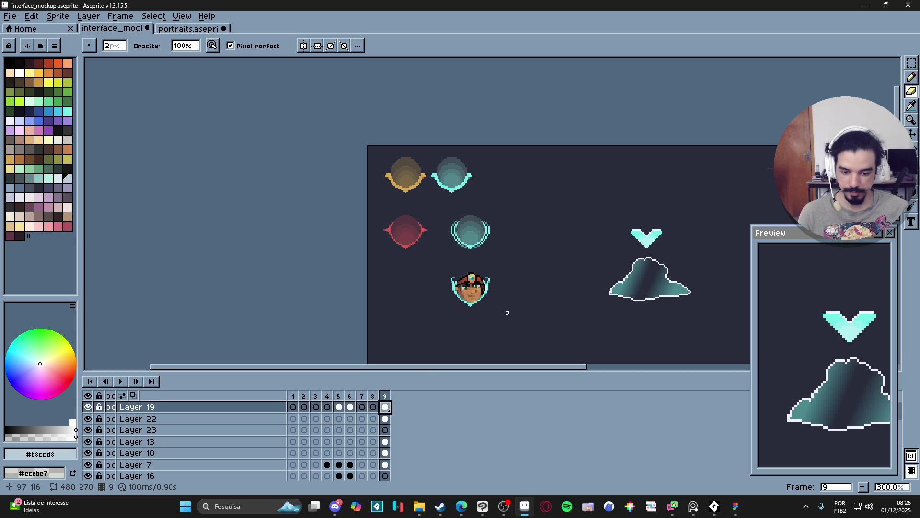
{"action": "left_click", "coordinate": [87, 411]}
{"action": "left_click", "coordinate": [88, 411]}
{"action": "left_click", "coordinate": [88, 411]}
{"action": "left_click", "coordinate": [89, 412]}
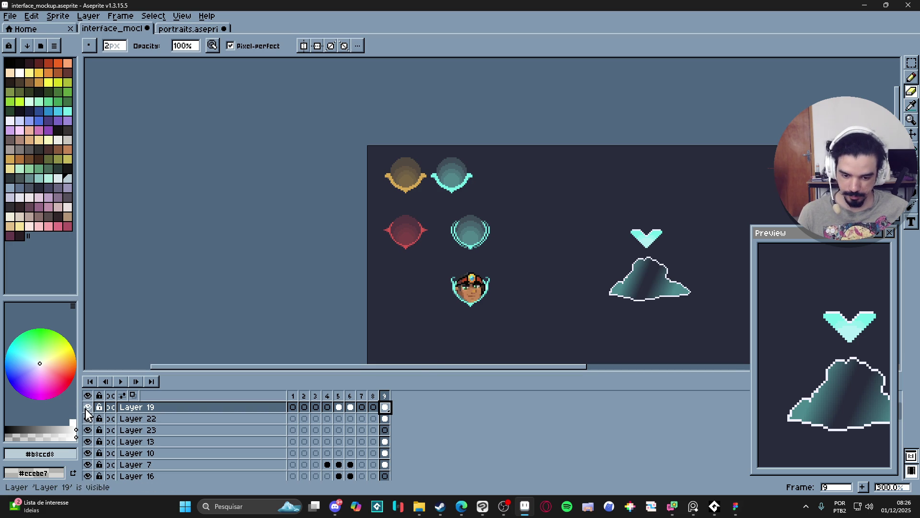
{"action": "left_click", "coordinate": [87, 411]}
{"action": "left_click", "coordinate": [88, 411]}
{"action": "left_click", "coordinate": [88, 412]}
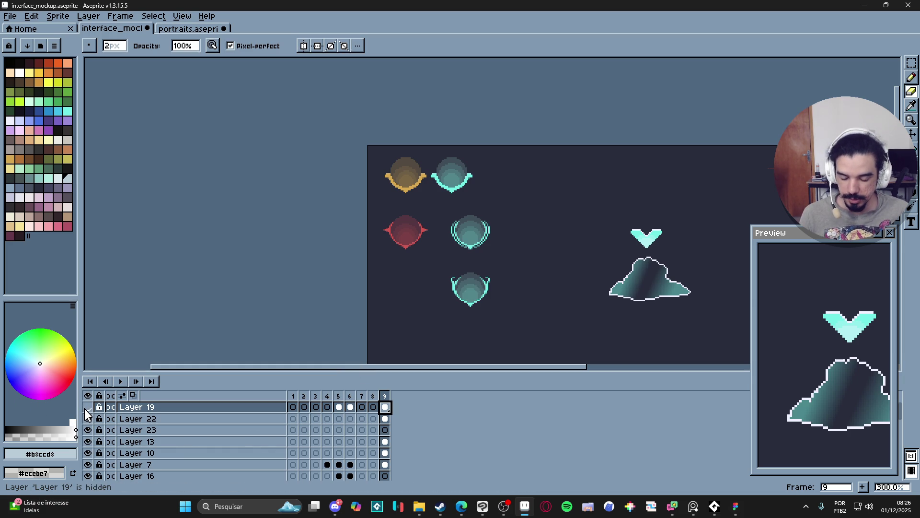
{"action": "left_click", "coordinate": [87, 408]}
{"action": "left_click", "coordinate": [87, 408]}
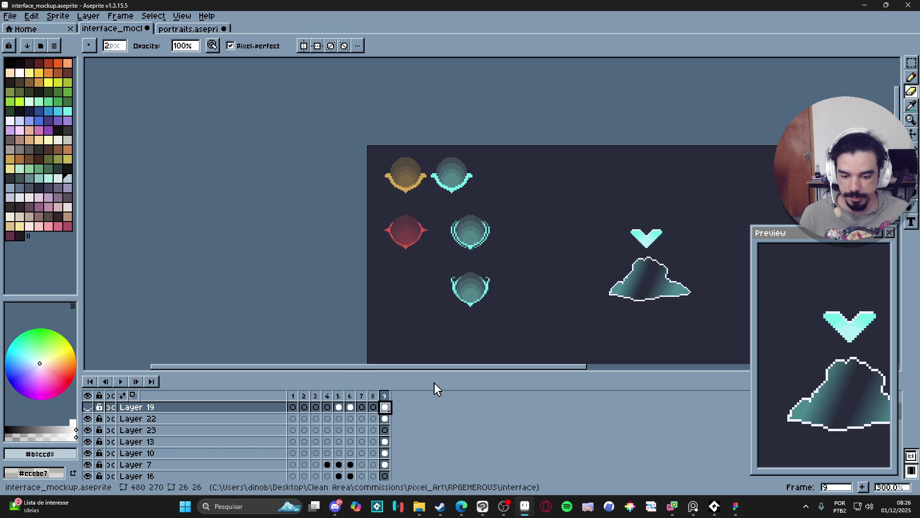
{"action": "key", "text": "b"}
{"action": "left_click", "coordinate": [87, 408]}
{"action": "left_click", "coordinate": [87, 407]}
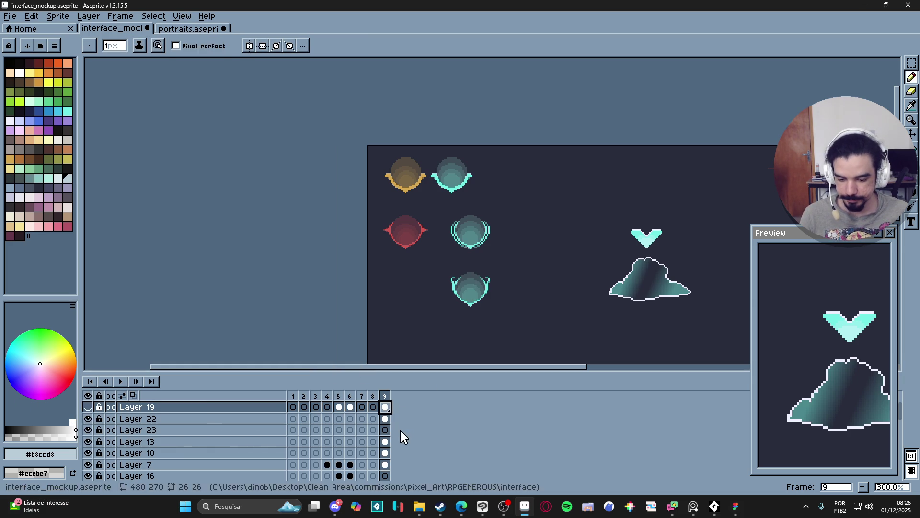
Step: Check Layer 22's UI frames, then add new empty Layer 24 above Layer 22
{"action": "left_click", "coordinate": [87, 419]}
{"action": "left_click", "coordinate": [87, 420]}
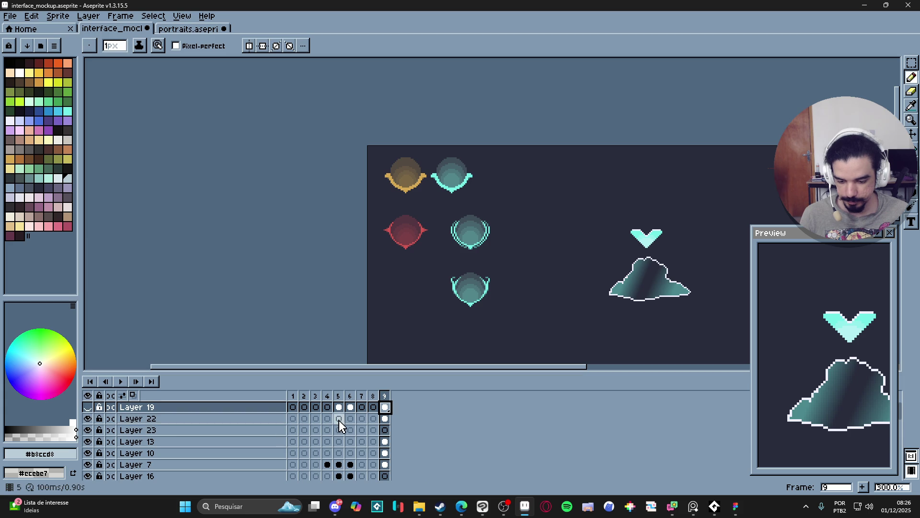
{"action": "left_click", "coordinate": [260, 424]}
{"action": "key", "text": "shift+n"}
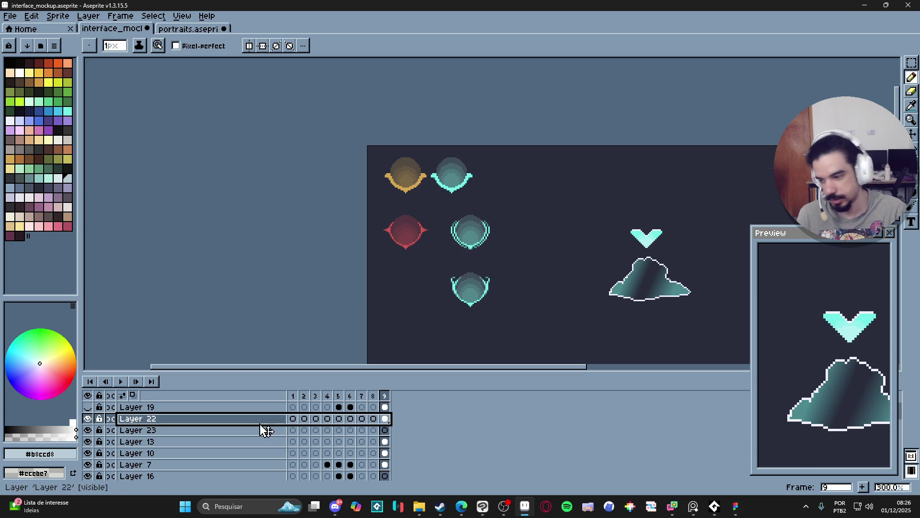
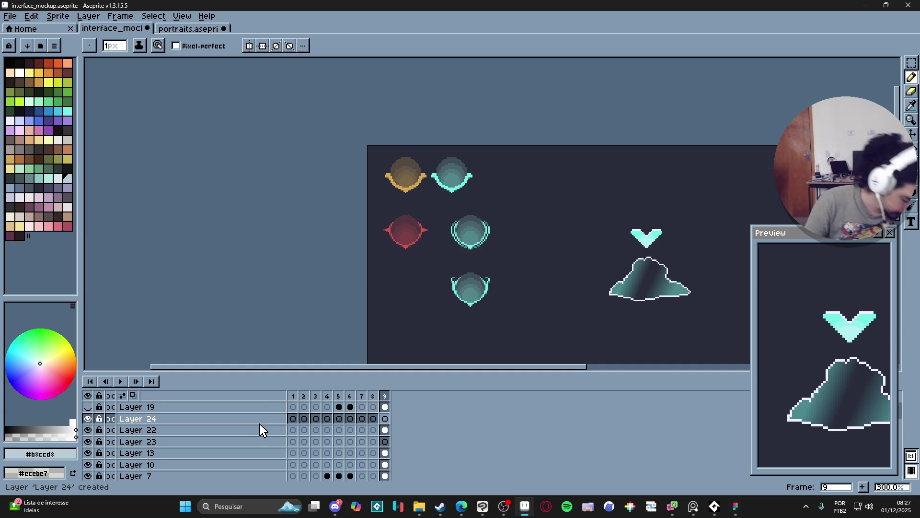
Step: Make Layer 24 the active layer and choose white as the drawing colour
{"action": "left_click", "coordinate": [244, 421]}
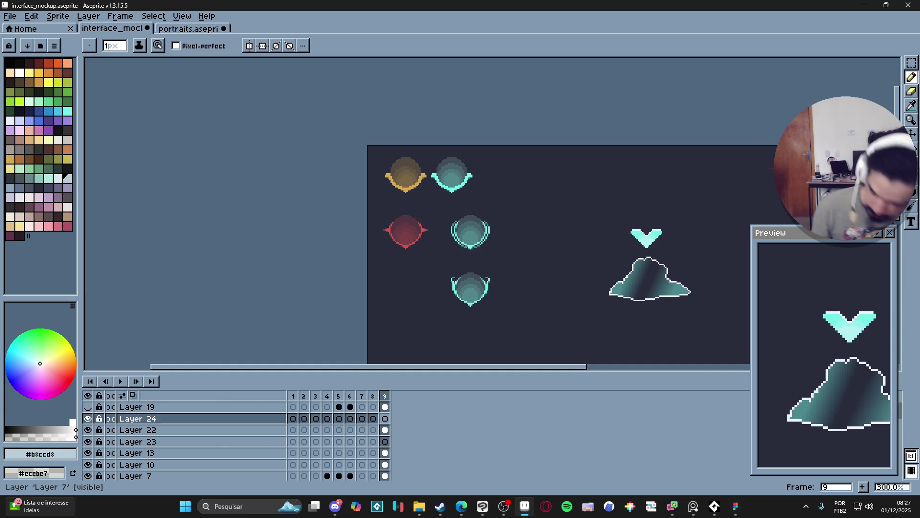
{"action": "mouse_move", "coordinate": [38, 506]}
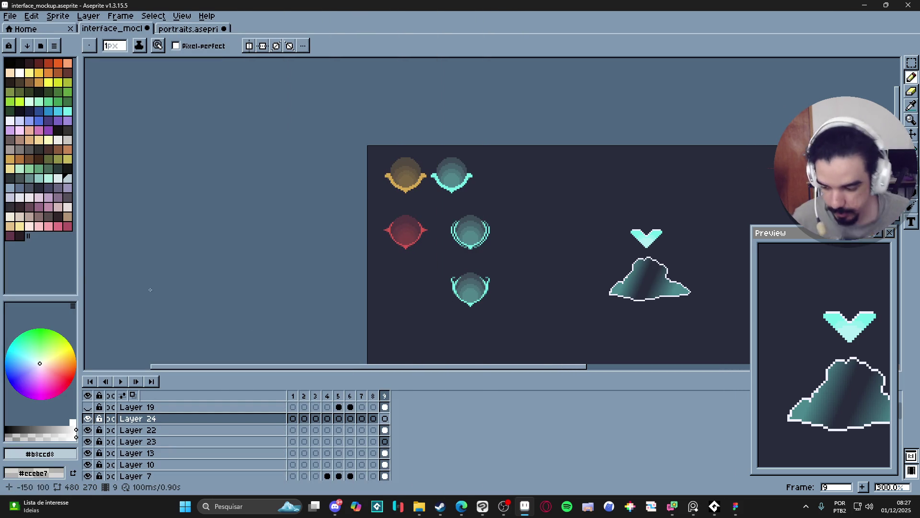
{"action": "left_click", "coordinate": [19, 73]}
{"action": "scroll", "coordinate": [407, 231], "scroll_direction": "up", "scroll_amount": 2}
{"action": "scroll", "coordinate": [452, 230], "scroll_direction": "down", "scroll_amount": 1}
{"action": "scroll", "coordinate": [452, 230], "scroll_direction": "down", "scroll_amount": 1}
{"action": "scroll", "coordinate": [473, 290], "scroll_direction": "up", "scroll_amount": 16, "text": "alt"}
{"action": "scroll", "coordinate": [474, 293], "scroll_direction": "up", "scroll_amount": 8}
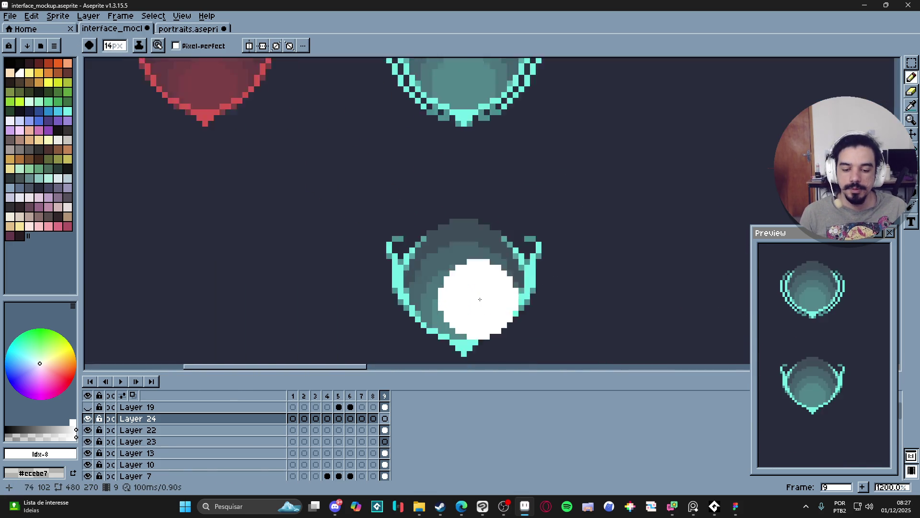
{"action": "scroll", "coordinate": [462, 277], "scroll_direction": "down", "scroll_amount": 3}
{"action": "scroll", "coordinate": [458, 267], "scroll_direction": "up", "scroll_amount": 4, "text": "alt"}
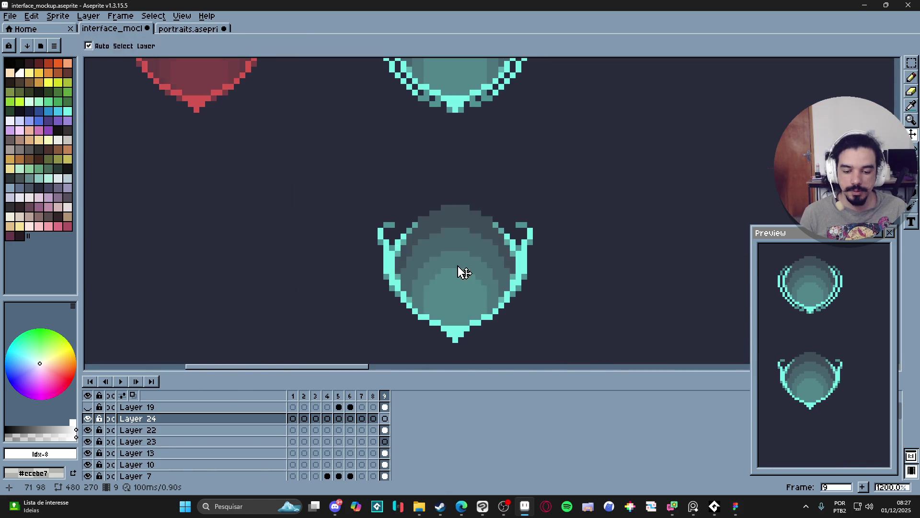
Step: Paint a white disc inside the lower shield, then select all of the portraits sprite
{"action": "left_click", "coordinate": [458, 267]}
{"action": "scroll", "coordinate": [457, 266], "scroll_direction": "down", "scroll_amount": 3}
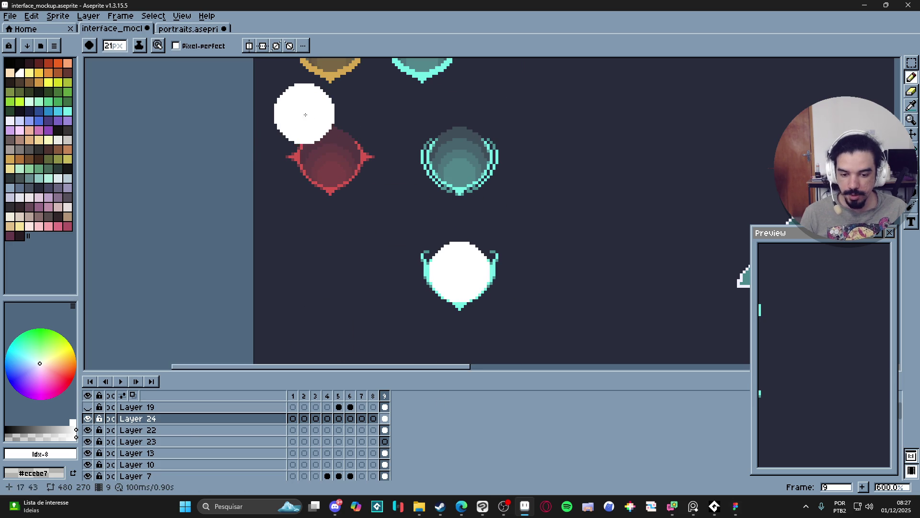
{"action": "left_click", "coordinate": [188, 29]}
{"action": "key", "text": "ctrl+a"}
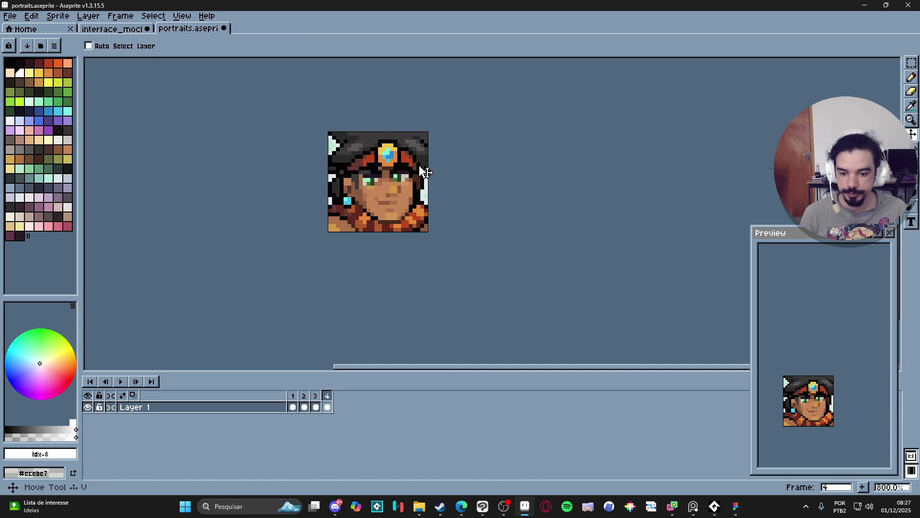
Step: With Layer 24 hidden, paste the portrait onto Layer 23 over the lower teal shield
{"action": "left_click", "coordinate": [118, 29]}
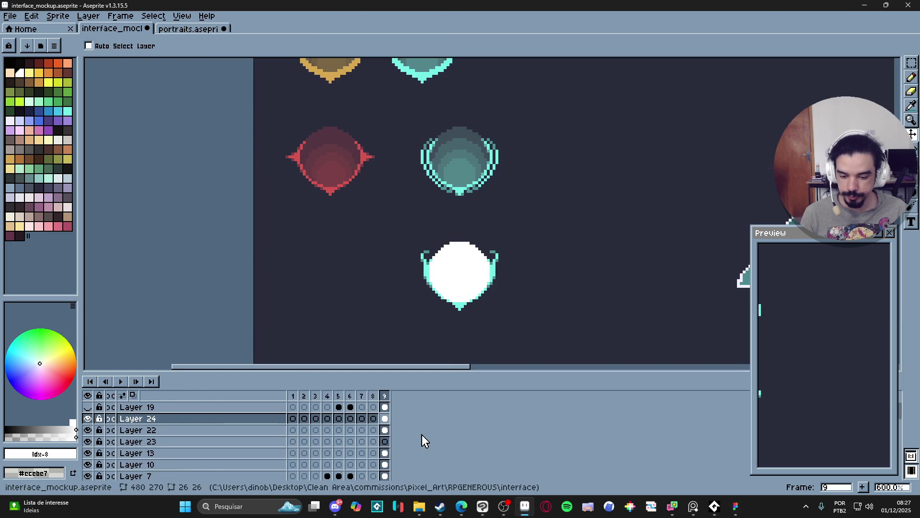
{"action": "left_click", "coordinate": [88, 419]}
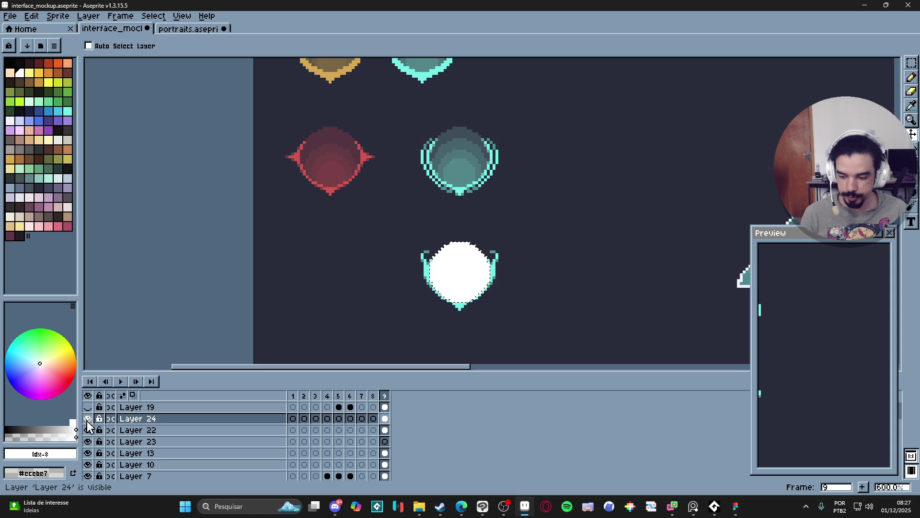
{"action": "left_click", "coordinate": [508, 289], "text": "ctrl"}
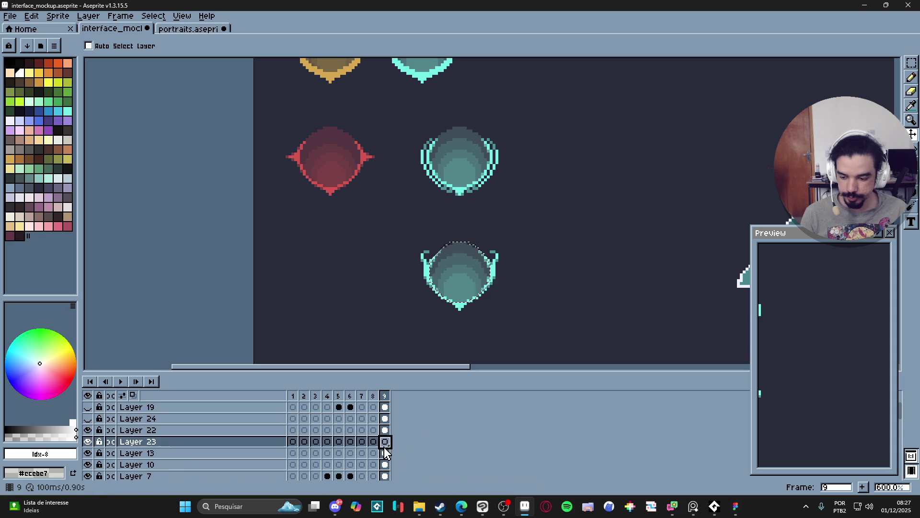
{"action": "key", "text": "ctrl+v"}
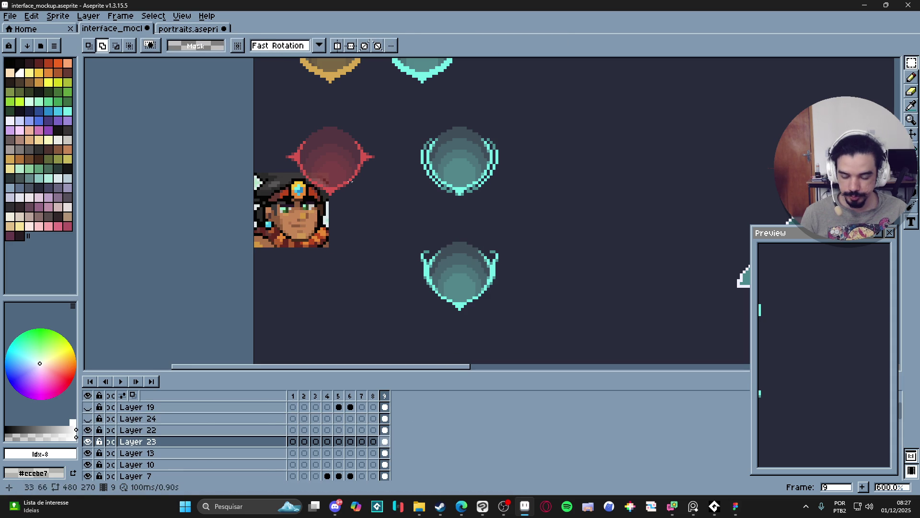
{"action": "mouse_move", "coordinate": [292, 215]}
{"action": "left_mouse_down"}
{"action": "mouse_move", "coordinate": [463, 274]}
{"action": "mouse_move", "coordinate": [455, 279]}
{"action": "left_mouse_up"}
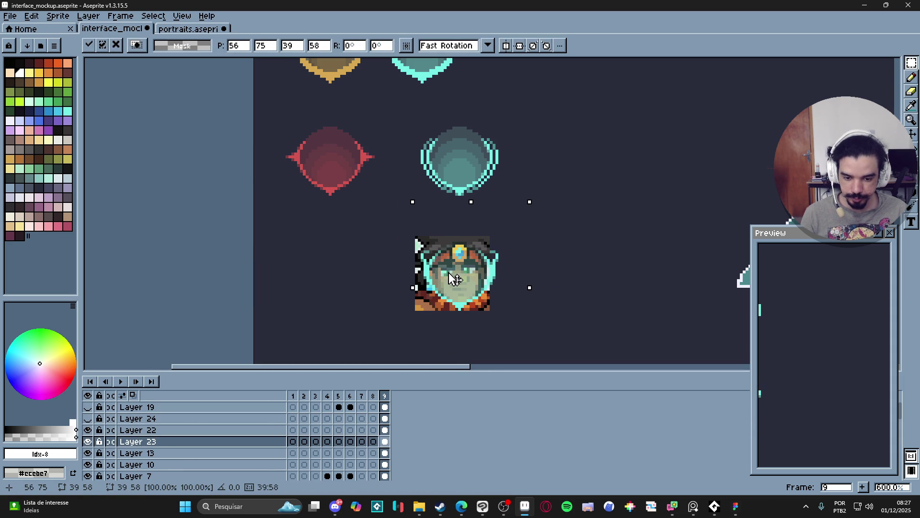
{"action": "key", "text": "Return"}
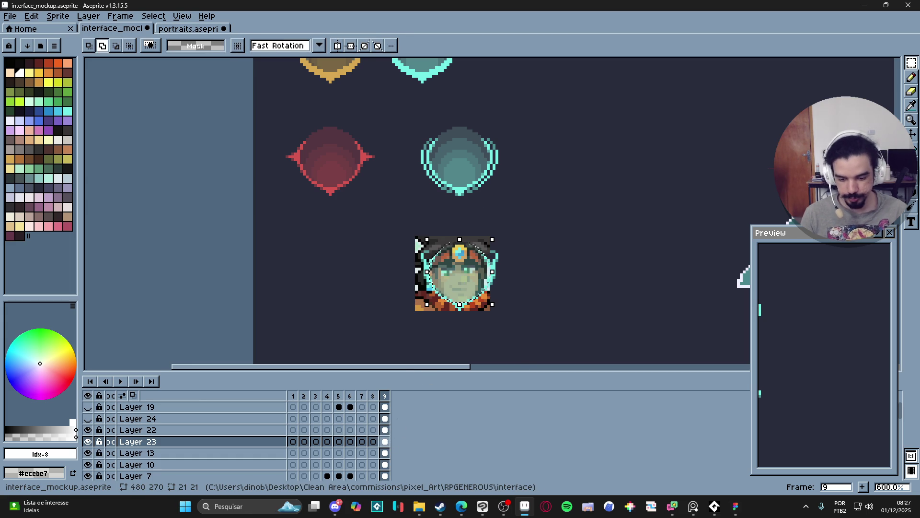
Step: Trim away the portrait pixels outside the oval selection
{"action": "key", "text": "ctrl+shift+i"}
{"action": "key", "text": "Delete"}
{"action": "key", "text": "ctrl+d"}
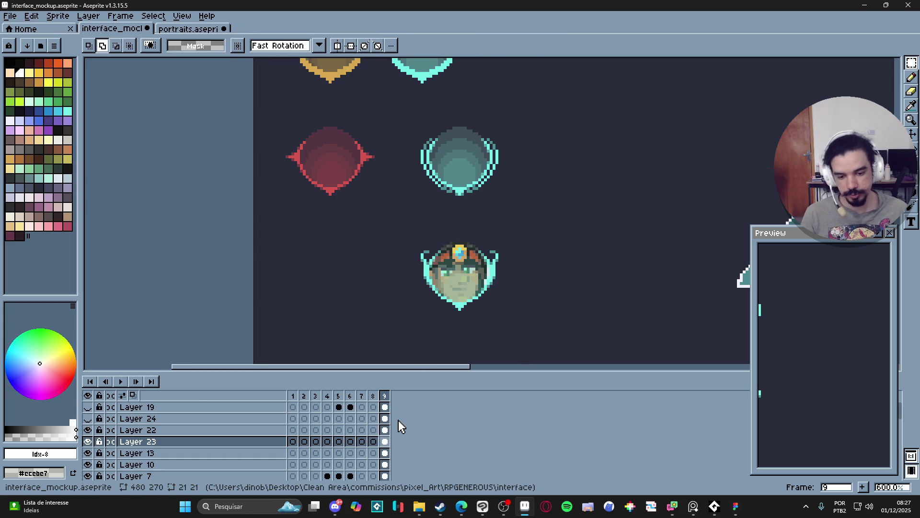
{"action": "left_click_drag", "start_coordinate": [391, 444], "coordinate": [391, 420]}
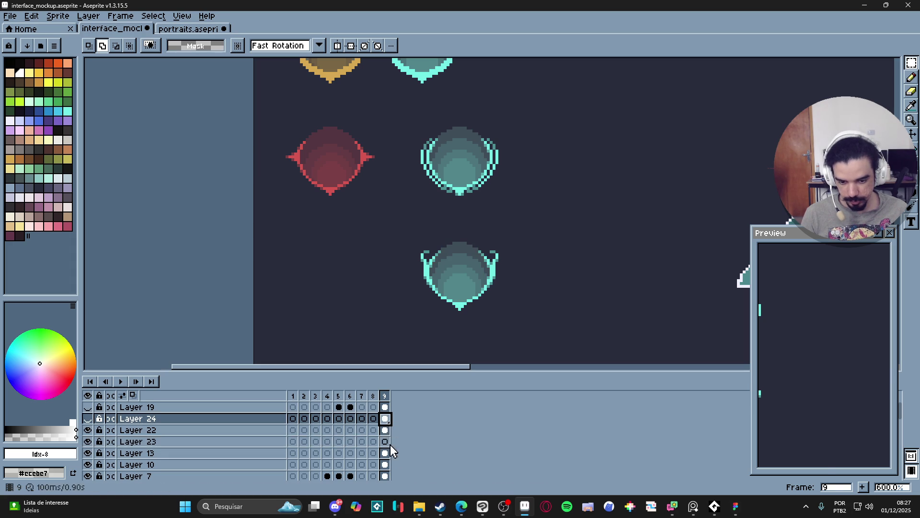
{"action": "key", "text": "ctrl+z"}
{"action": "left_click", "coordinate": [89, 420]}
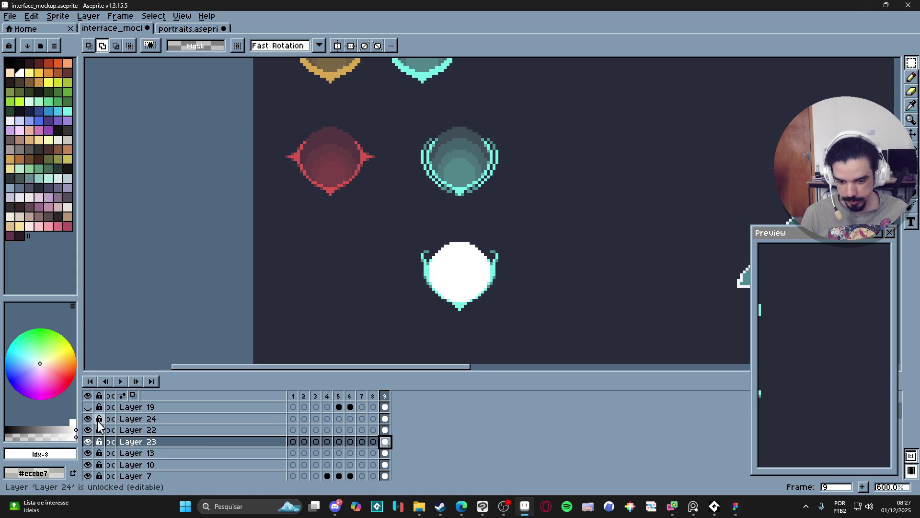
{"action": "left_click", "coordinate": [88, 418]}
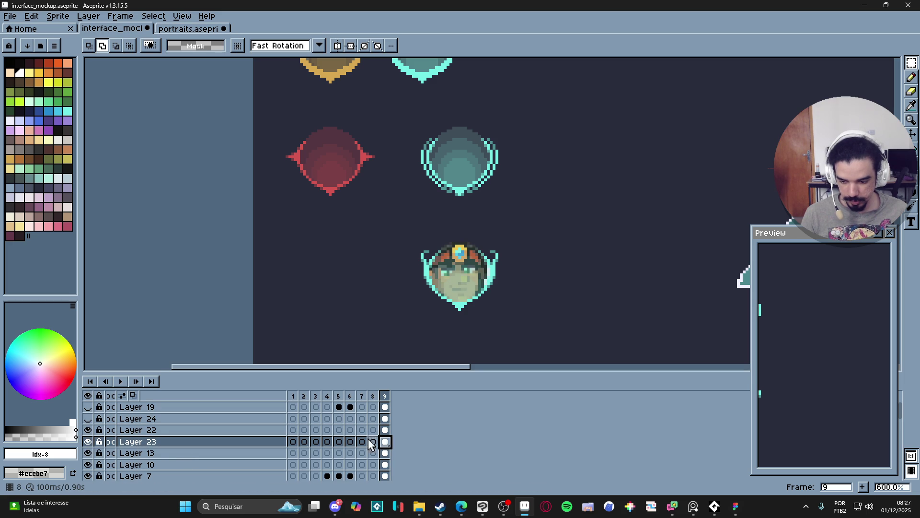
Step: Add a new Layer 25 above Layer 22 and paste the portrait into it
{"action": "left_click", "coordinate": [264, 434]}
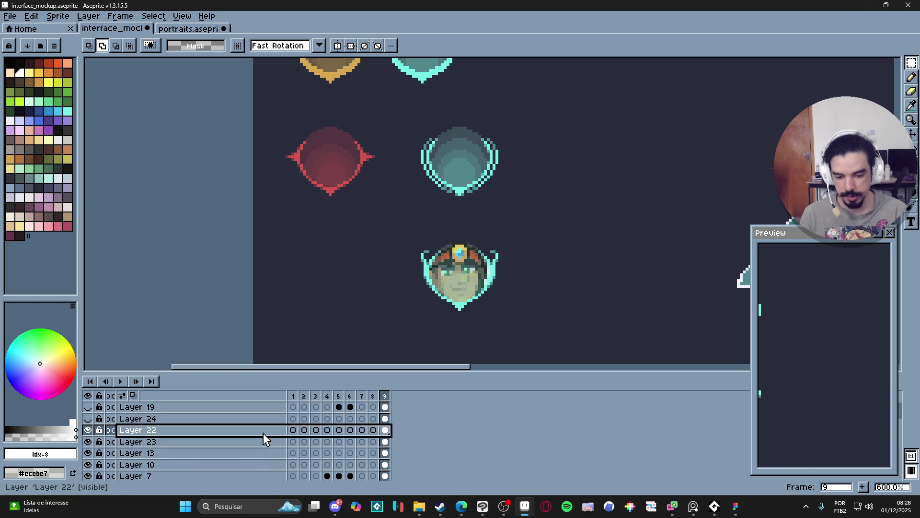
{"action": "key", "text": "shift+n"}
{"action": "key", "text": "ctrl+z"}
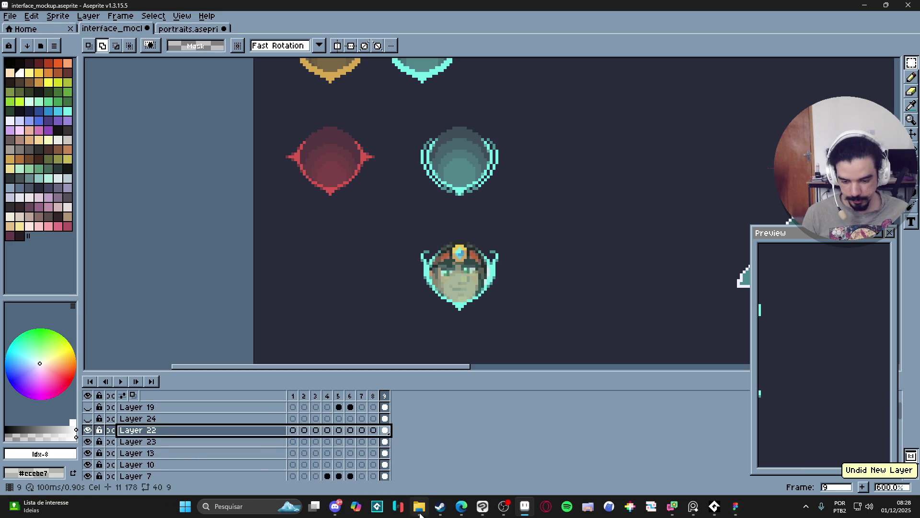
{"action": "left_click", "coordinate": [214, 441]}
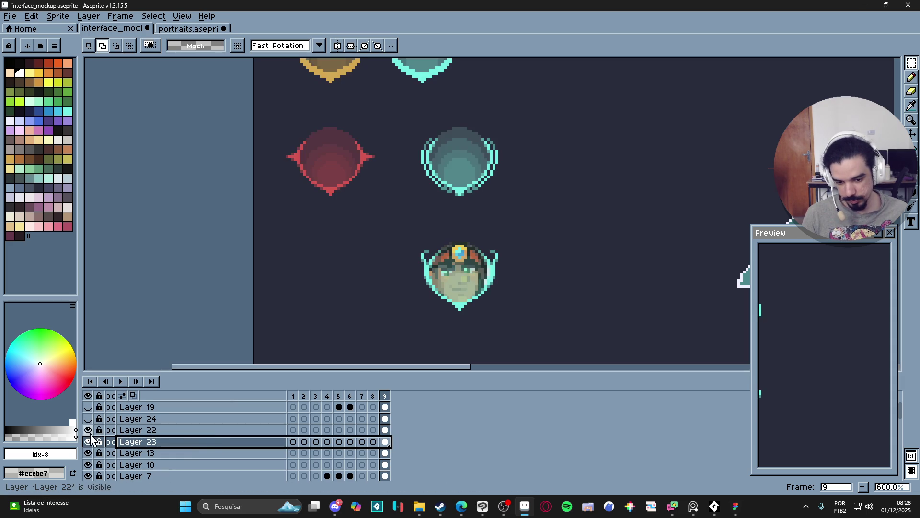
{"action": "left_click", "coordinate": [209, 432]}
{"action": "key", "text": "shift+n"}
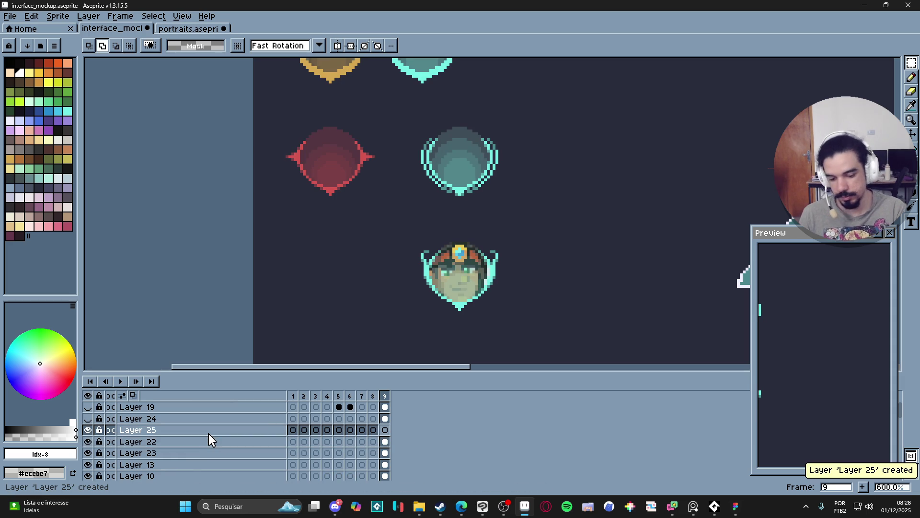
{"action": "key", "text": "ctrl+v"}
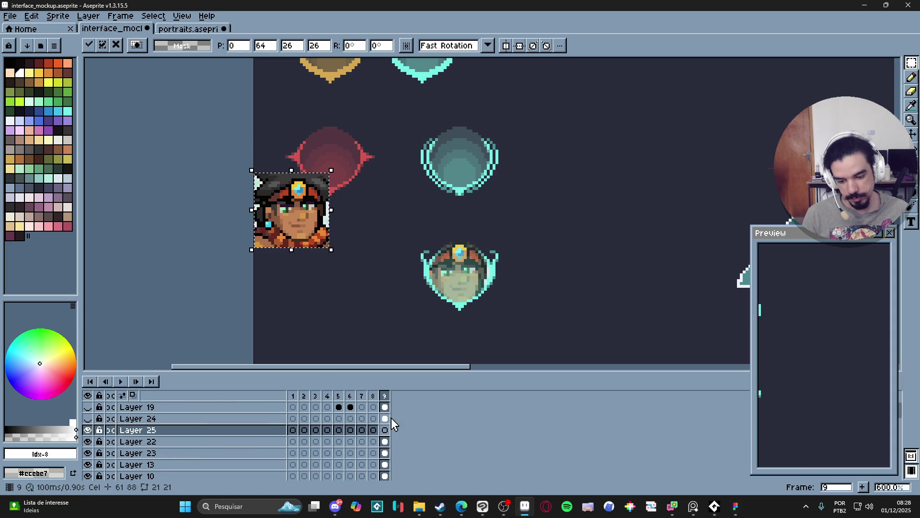
{"action": "key", "text": "Escape"}
Step: Open the Cel Properties of Layer 25's frame 9 portrait cel
{"action": "left_click", "coordinate": [386, 453]}
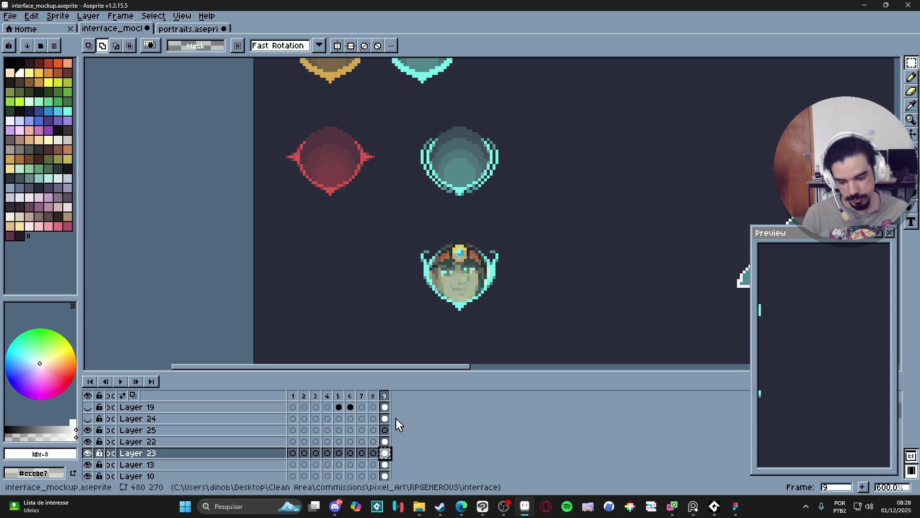
{"action": "left_click", "coordinate": [386, 431]}
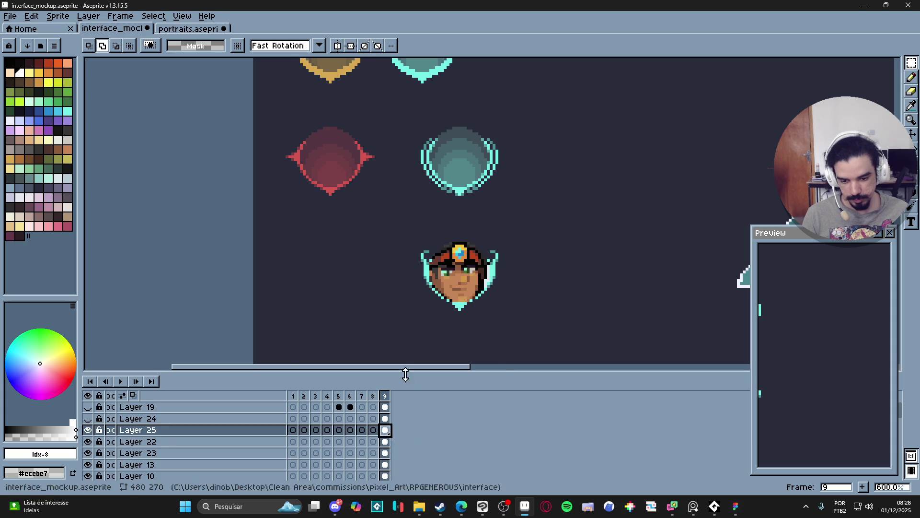
{"action": "scroll", "coordinate": [486, 282], "scroll_direction": "down", "scroll_amount": 1}
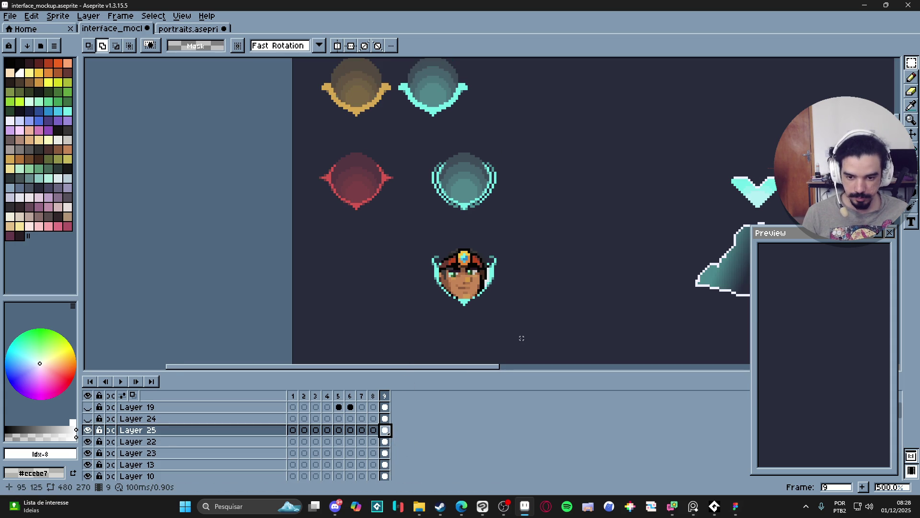
{"action": "scroll", "coordinate": [484, 290], "scroll_direction": "up", "scroll_amount": 4}
{"action": "double_click", "coordinate": [385, 431]}
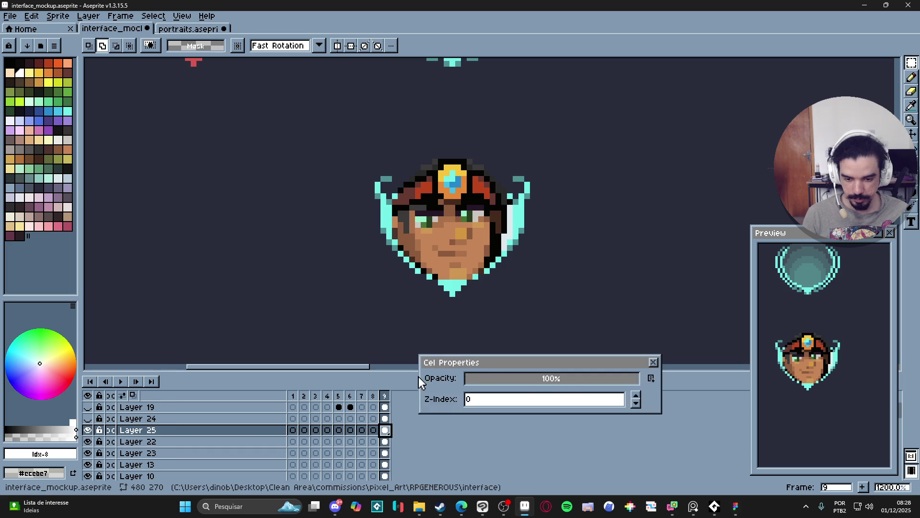
Step: Try a semi-transparent opacity on the portrait cel, then restore it to full
{"action": "left_click_drag", "start_coordinate": [563, 382], "coordinate": [558, 381]}
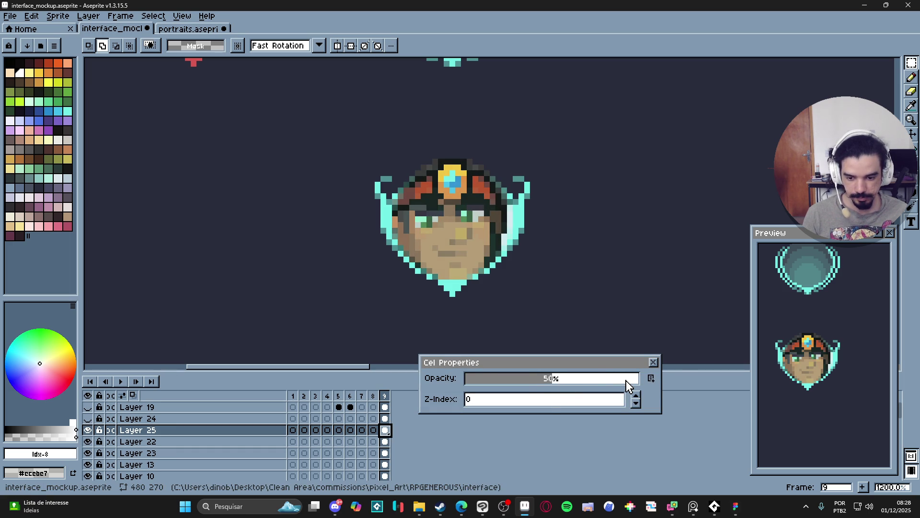
{"action": "left_click_drag", "start_coordinate": [626, 381], "coordinate": [688, 381]}
{"action": "key", "text": "minus"}
{"action": "key", "text": "minus"}
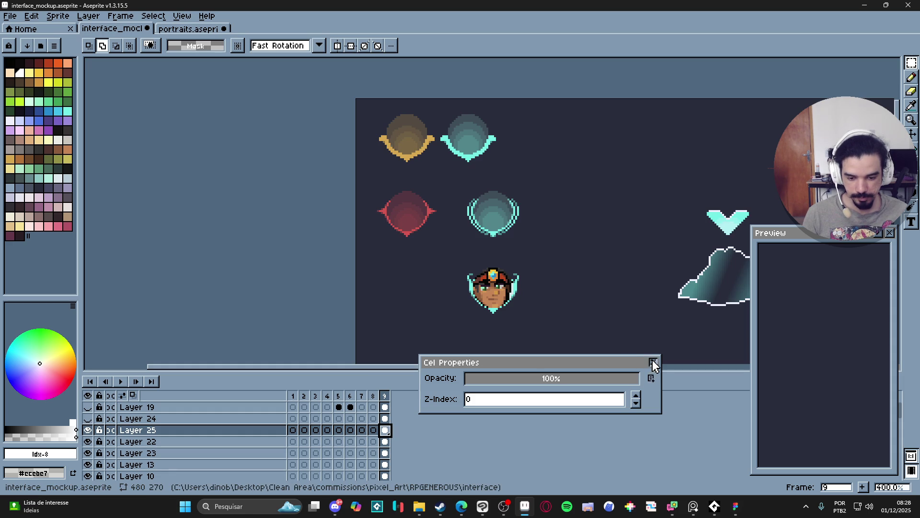
{"action": "left_click", "coordinate": [653, 362]}
Step: Lower the Layer 25 portrait cel's opacity to 35%
{"action": "scroll", "coordinate": [505, 296], "scroll_direction": "up", "scroll_amount": 3}
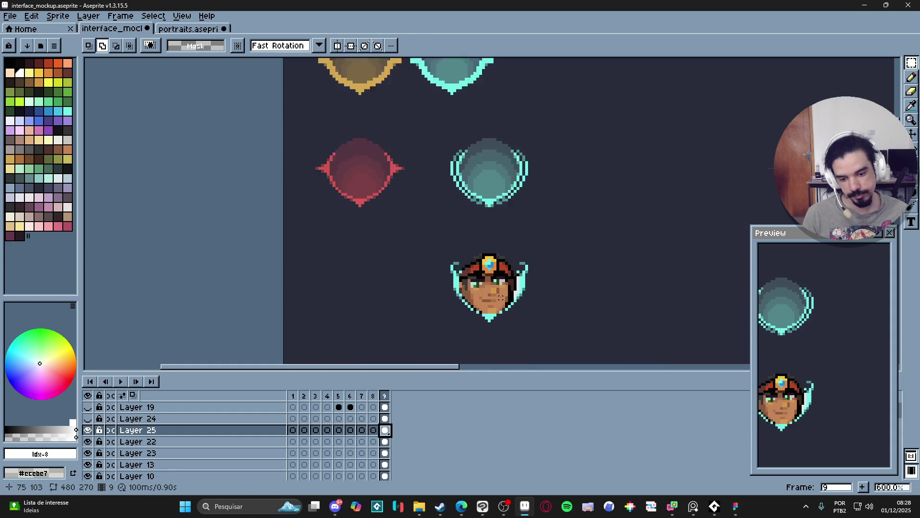
{"action": "scroll", "coordinate": [501, 298], "scroll_direction": "down", "scroll_amount": 3}
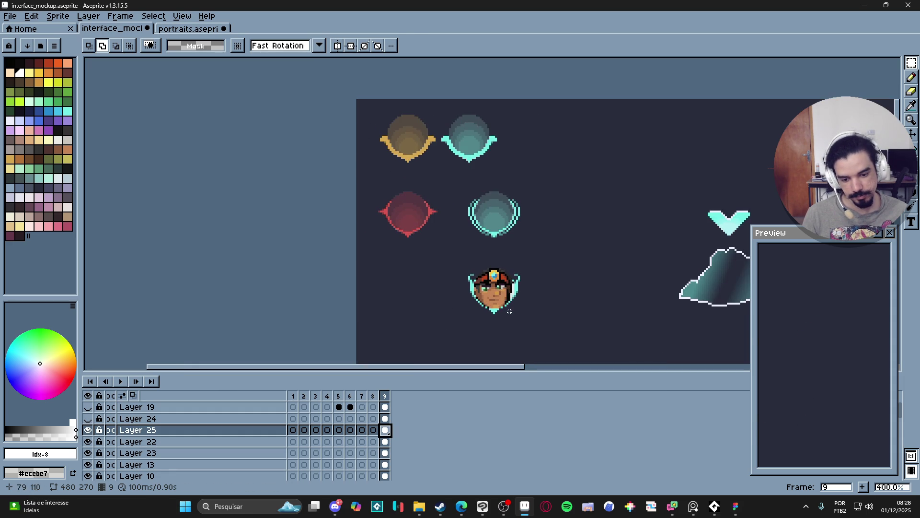
{"action": "double_click", "coordinate": [385, 430]}
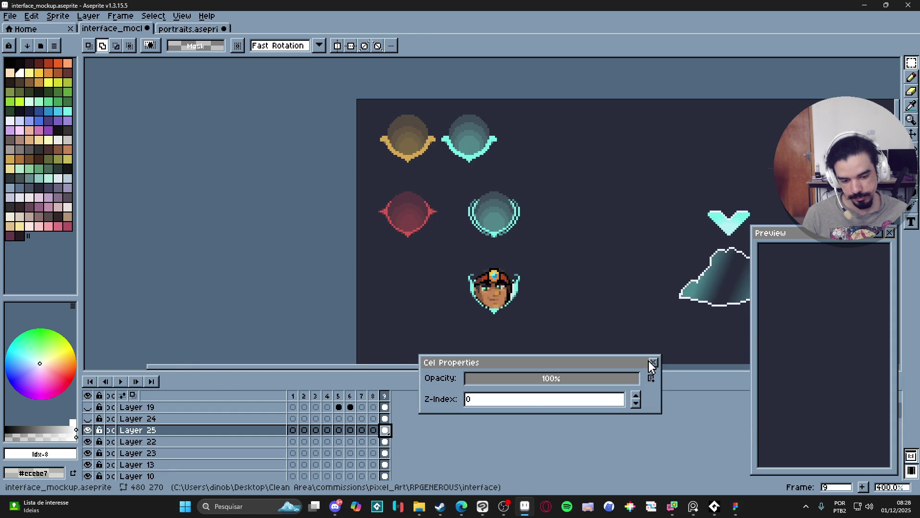
{"action": "left_click", "coordinate": [652, 363]}
{"action": "double_click", "coordinate": [385, 430]}
{"action": "mouse_move", "coordinate": [502, 380]}
{"action": "left_mouse_down"}
{"action": "mouse_move", "coordinate": [556, 378]}
{"action": "mouse_move", "coordinate": [527, 378]}
{"action": "left_mouse_up"}
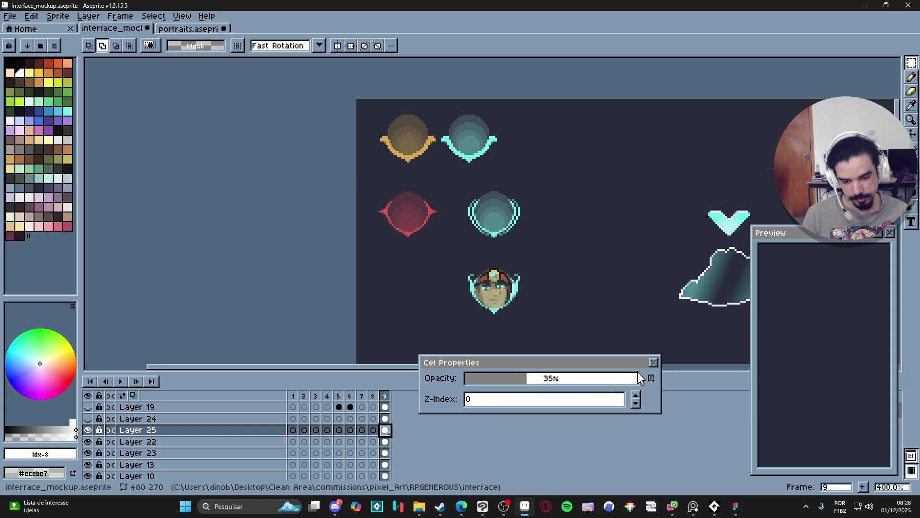
{"action": "left_click", "coordinate": [653, 362]}
Step: Set the Layer 25 frame 9 portrait cel back to 100% opacity
{"action": "scroll", "coordinate": [494, 302], "scroll_direction": "up", "scroll_amount": 5}
{"action": "key", "text": "b"}
{"action": "scroll", "coordinate": [550, 274], "scroll_direction": "up", "scroll_amount": 1}
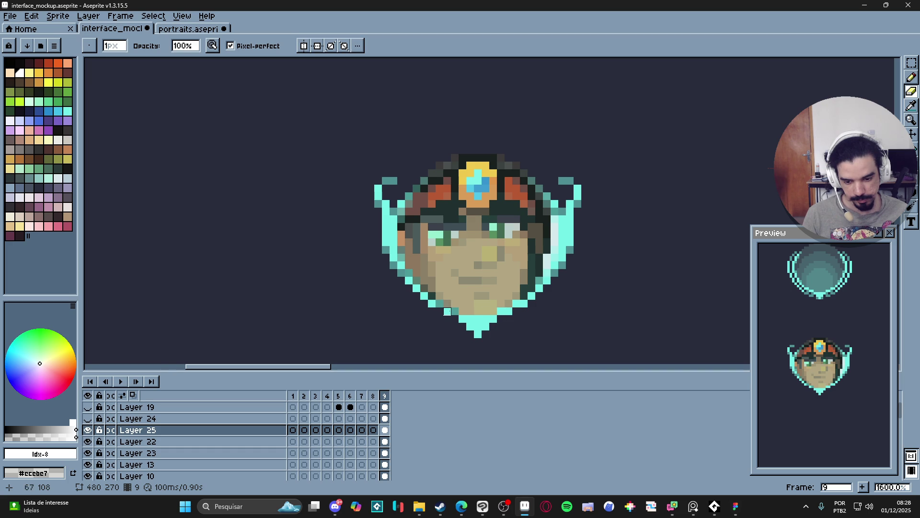
{"action": "key", "text": "e"}
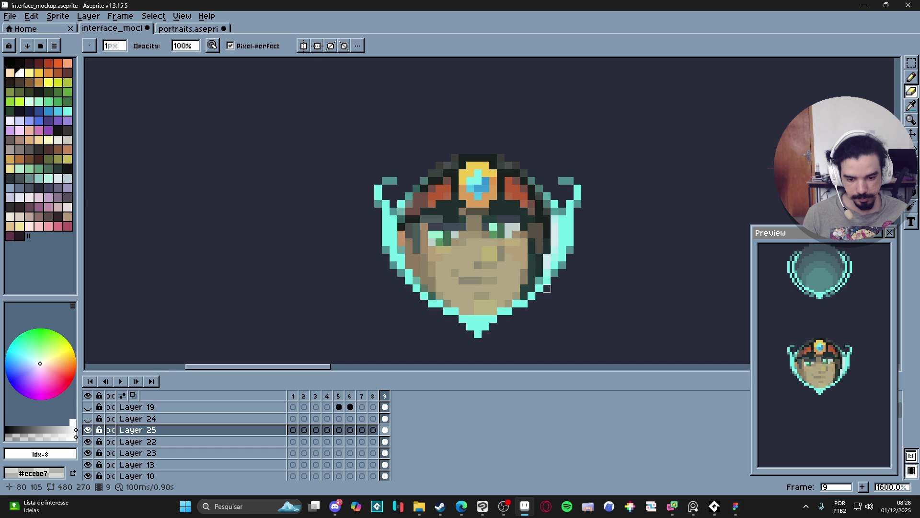
{"action": "key", "text": "Down"}
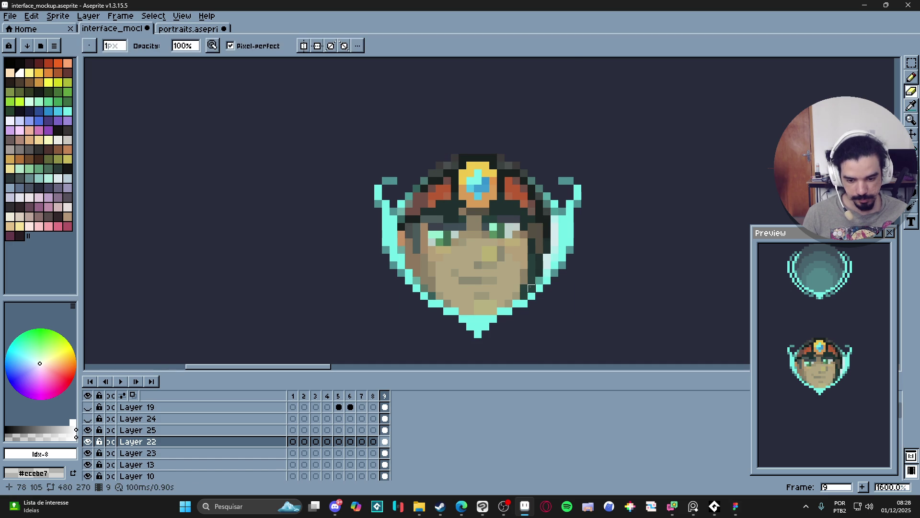
{"action": "scroll", "coordinate": [539, 304], "scroll_direction": "down", "scroll_amount": 5}
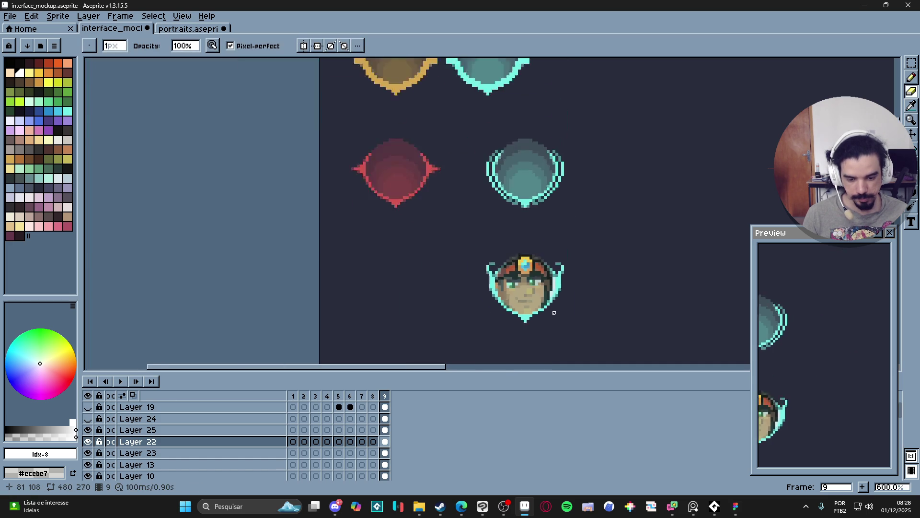
{"action": "double_click", "coordinate": [385, 442]}
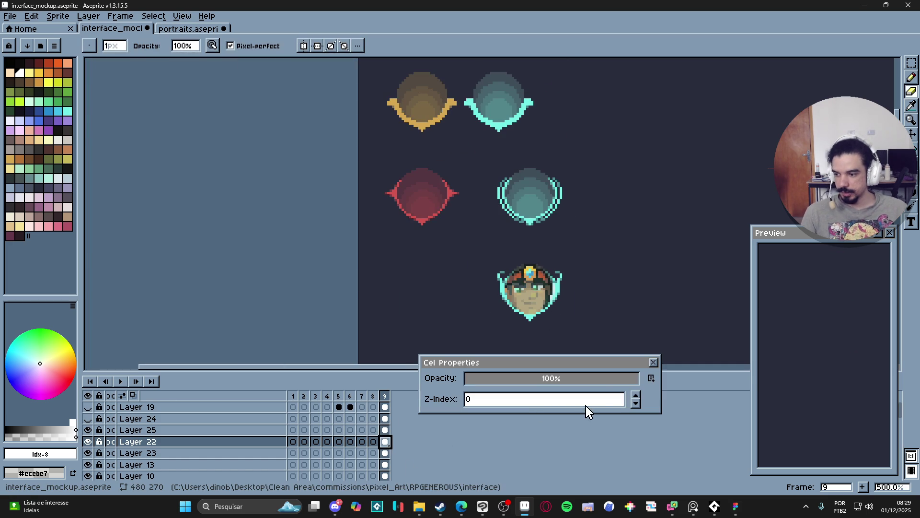
{"action": "left_click", "coordinate": [654, 363]}
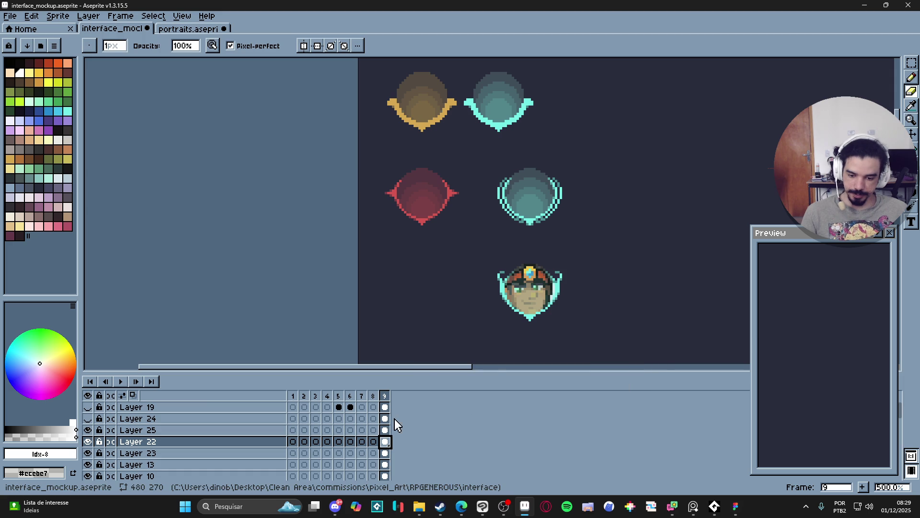
{"action": "double_click", "coordinate": [386, 430]}
{"action": "left_click_drag", "start_coordinate": [608, 381], "coordinate": [642, 379]}
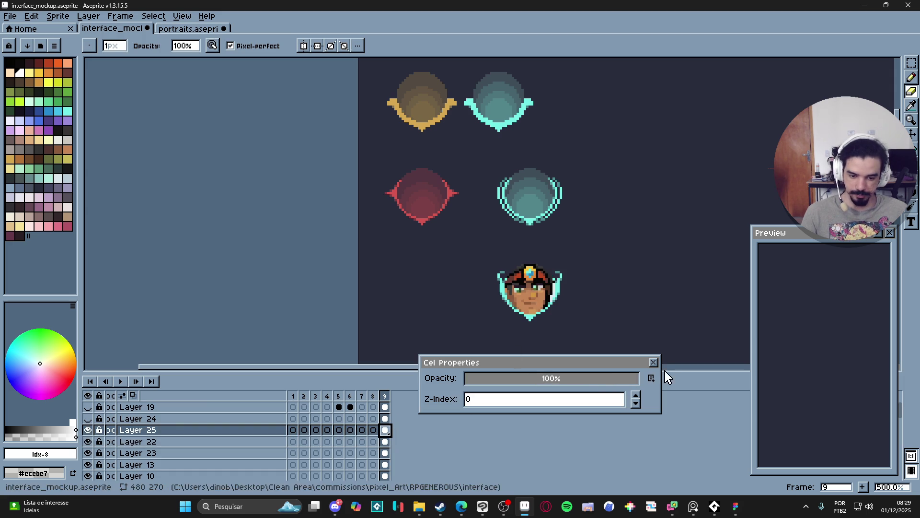
{"action": "left_click", "coordinate": [654, 362]}
Step: Recolour one skin pixel pale grey-green, then clear the Layer 25 frame 9 cel
{"action": "scroll", "coordinate": [557, 308], "scroll_direction": "up", "scroll_amount": 6}
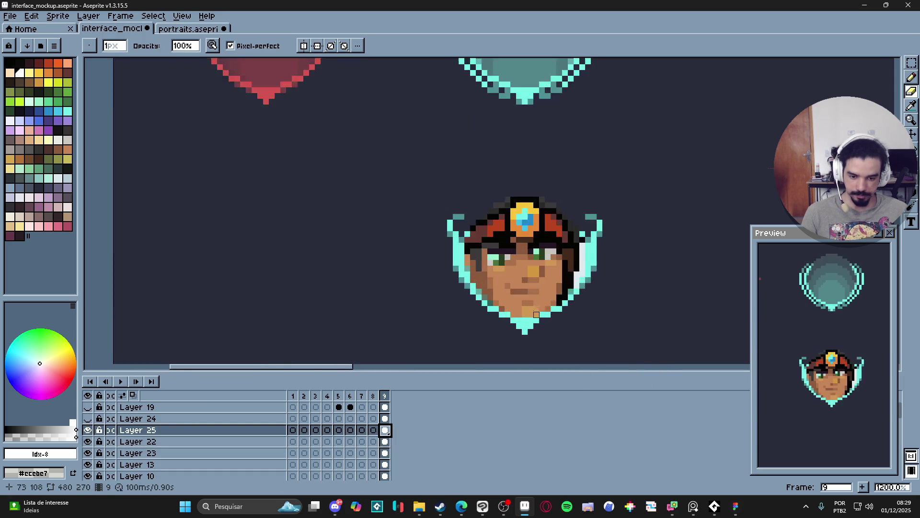
{"action": "left_click", "coordinate": [557, 308]}
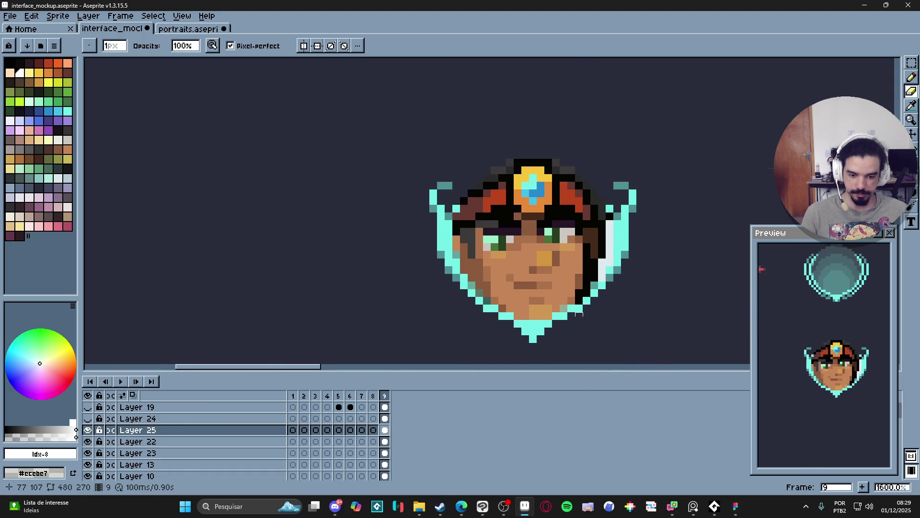
{"action": "scroll", "coordinate": [581, 297], "scroll_direction": "down", "scroll_amount": 2}
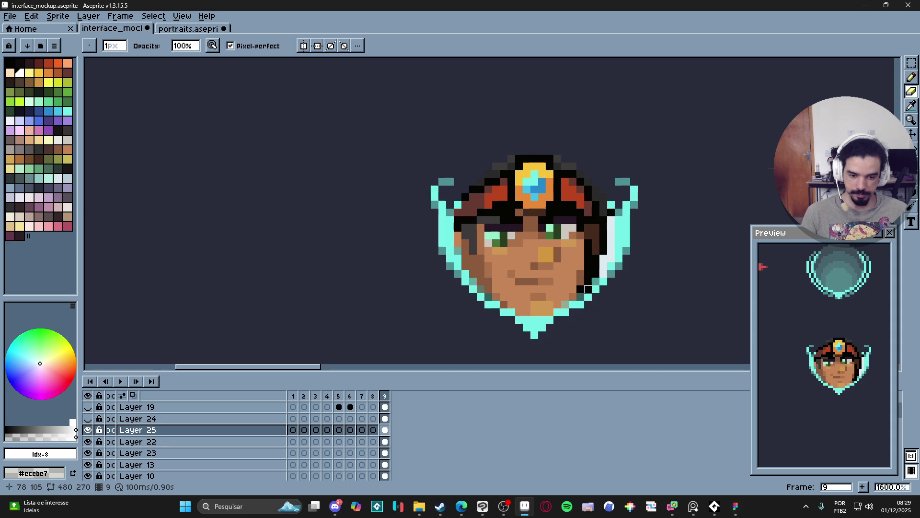
{"action": "scroll", "coordinate": [604, 273], "scroll_direction": "down", "scroll_amount": 3}
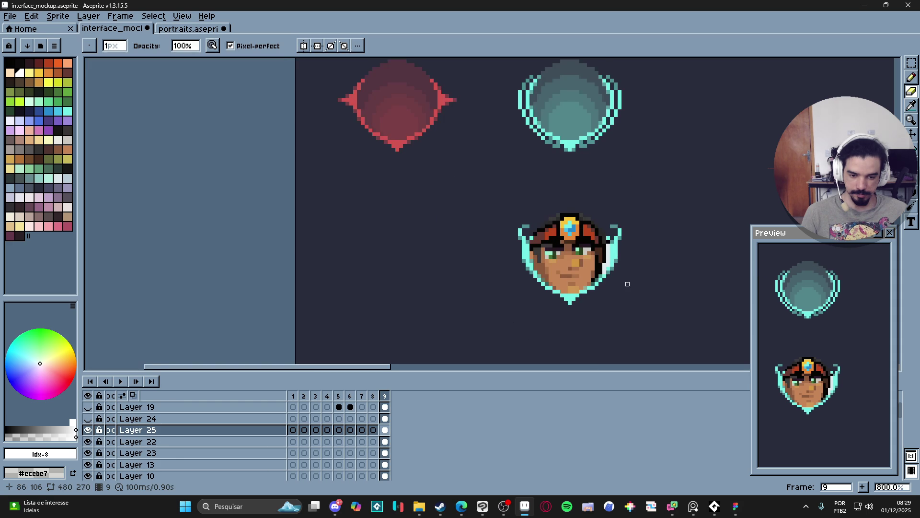
{"action": "scroll", "coordinate": [628, 284], "scroll_direction": "down", "scroll_amount": 3}
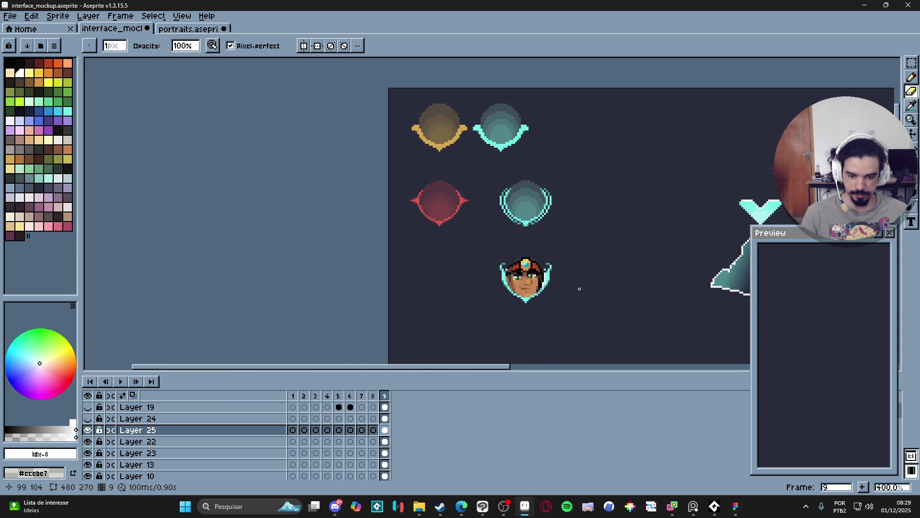
{"action": "key", "text": "Delete"}
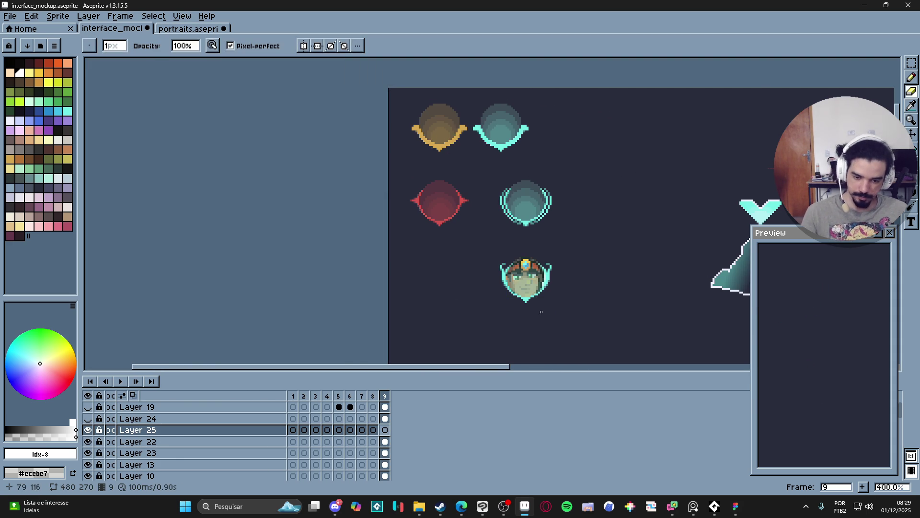
{"action": "left_click", "coordinate": [385, 453]}
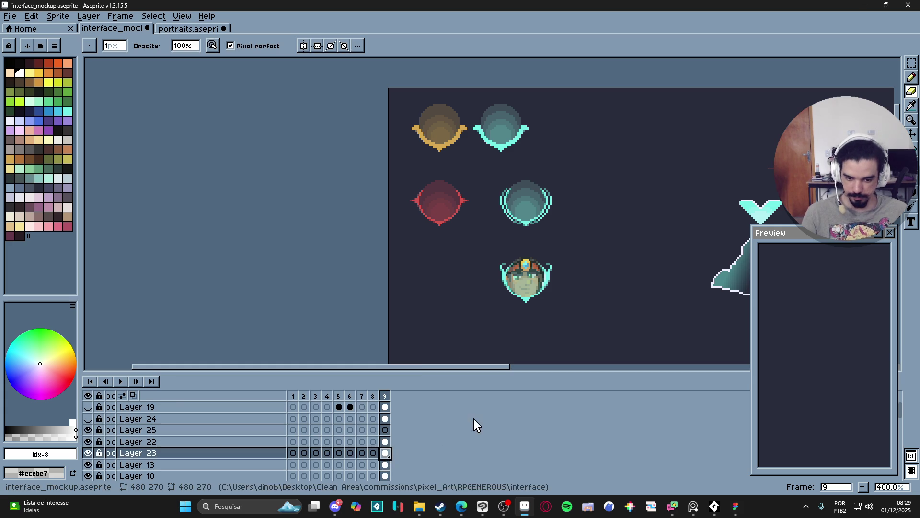
Step: Clear the faded face from Layer 23's frame 9 cel and compare with Layer 24 shown
{"action": "key", "text": "Delete"}
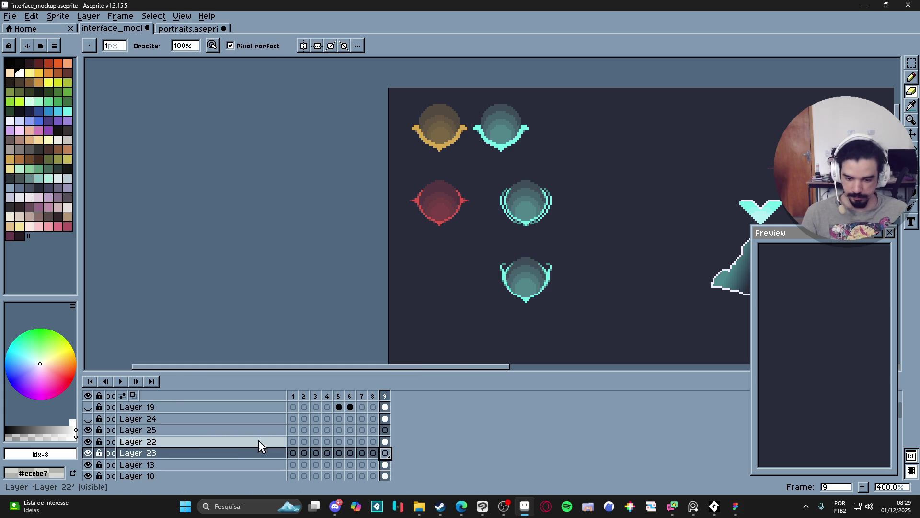
{"action": "left_click", "coordinate": [87, 419]}
{"action": "left_click", "coordinate": [87, 423]}
{"action": "left_click", "coordinate": [88, 423]}
{"action": "left_click", "coordinate": [90, 424]}
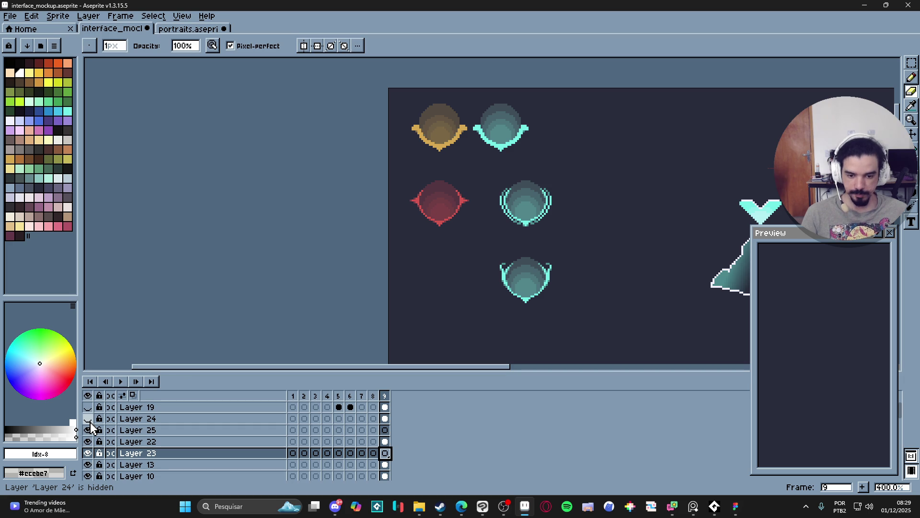
{"action": "left_click", "coordinate": [89, 422]}
Step: Clear Layer 24's old white shape and set the pencil to 2px
{"action": "left_click", "coordinate": [386, 420]}
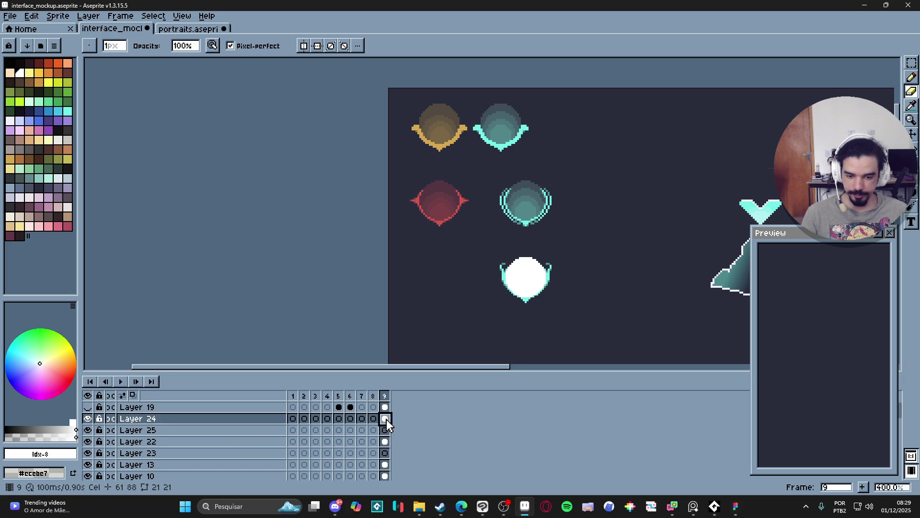
{"action": "key", "text": "Delete"}
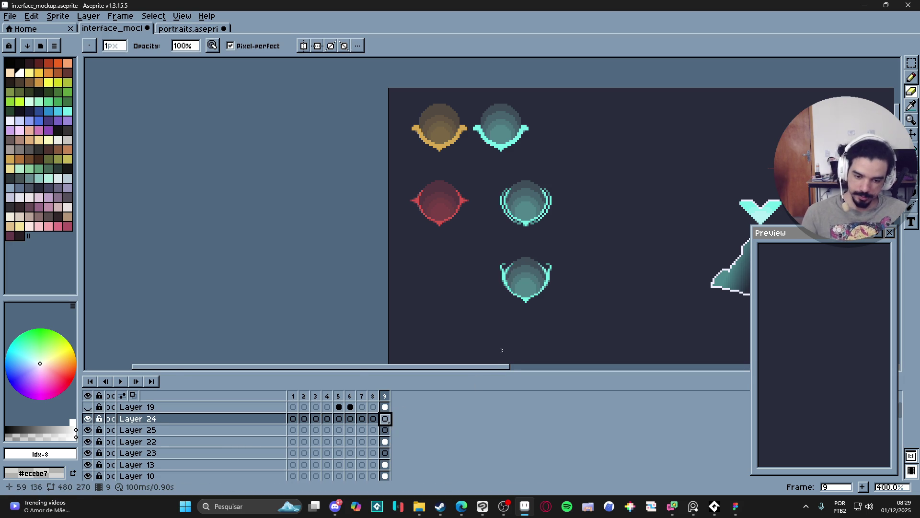
{"action": "scroll", "coordinate": [455, 267], "scroll_direction": "up", "scroll_amount": 4}
{"action": "scroll", "coordinate": [485, 282], "scroll_direction": "down", "scroll_amount": 4}
{"action": "key", "text": "minus"}
{"action": "key", "text": "minus"}
{"action": "key", "text": "minus"}
{"action": "key", "text": "plus"}
Step: Paint a solid white fill across the whole lower shield, then hide Layer 24
{"action": "mouse_move", "coordinate": [465, 290]}
{"action": "left_mouse_down"}
{"action": "mouse_move", "coordinate": [529, 295]}
{"action": "mouse_move", "coordinate": [488, 302]}
{"action": "mouse_move", "coordinate": [520, 279]}
{"action": "mouse_move", "coordinate": [540, 279]}
{"action": "mouse_move", "coordinate": [463, 283]}
{"action": "mouse_move", "coordinate": [498, 267]}
{"action": "mouse_move", "coordinate": [542, 270]}
{"action": "mouse_move", "coordinate": [540, 257]}
{"action": "mouse_move", "coordinate": [444, 254]}
{"action": "mouse_move", "coordinate": [551, 249]}
{"action": "left_mouse_up"}
{"action": "left_click", "coordinate": [463, 279]}
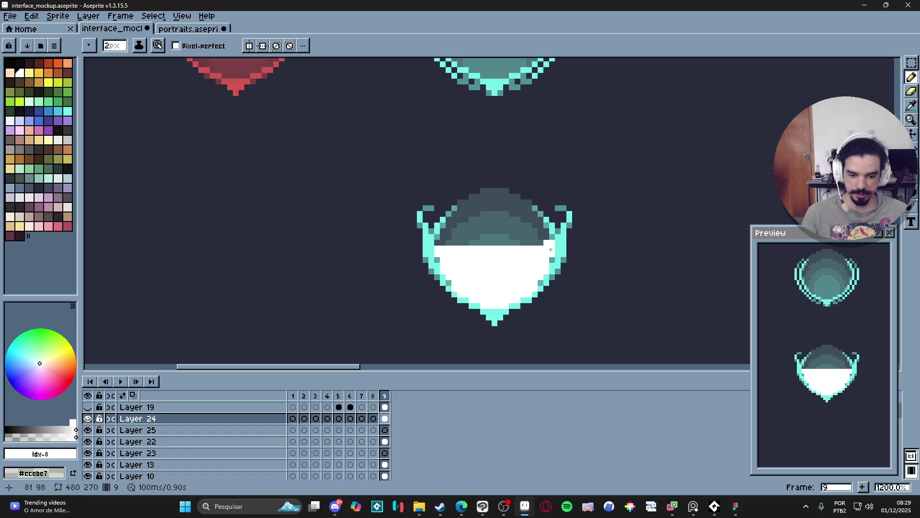
{"action": "mouse_move", "coordinate": [446, 248]}
{"action": "left_mouse_down"}
{"action": "mouse_move", "coordinate": [437, 244]}
{"action": "mouse_move", "coordinate": [453, 231]}
{"action": "mouse_move", "coordinate": [541, 238]}
{"action": "mouse_move", "coordinate": [537, 223]}
{"action": "mouse_move", "coordinate": [451, 223]}
{"action": "mouse_move", "coordinate": [528, 221]}
{"action": "mouse_move", "coordinate": [528, 206]}
{"action": "mouse_move", "coordinate": [459, 205]}
{"action": "mouse_move", "coordinate": [519, 202]}
{"action": "mouse_move", "coordinate": [489, 196]}
{"action": "left_mouse_up"}
{"action": "scroll", "coordinate": [502, 223], "scroll_direction": "down", "scroll_amount": 2}
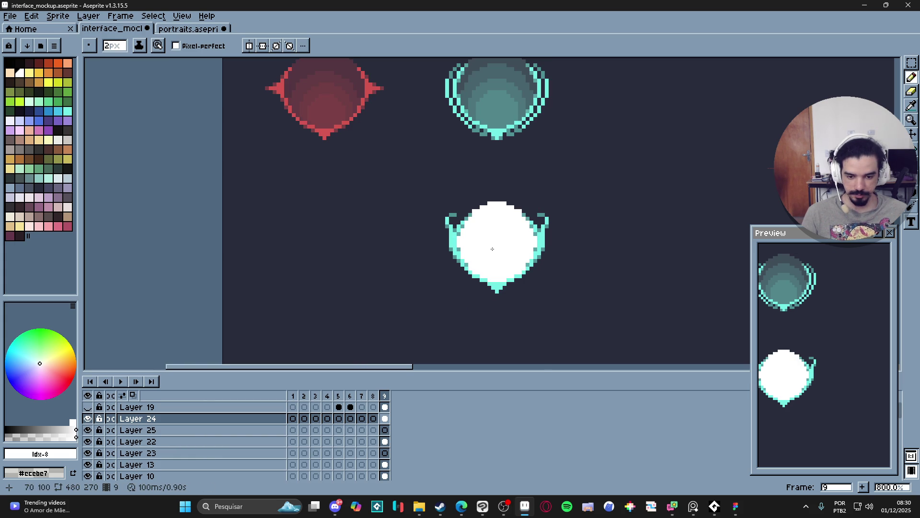
{"action": "left_click", "coordinate": [88, 418]}
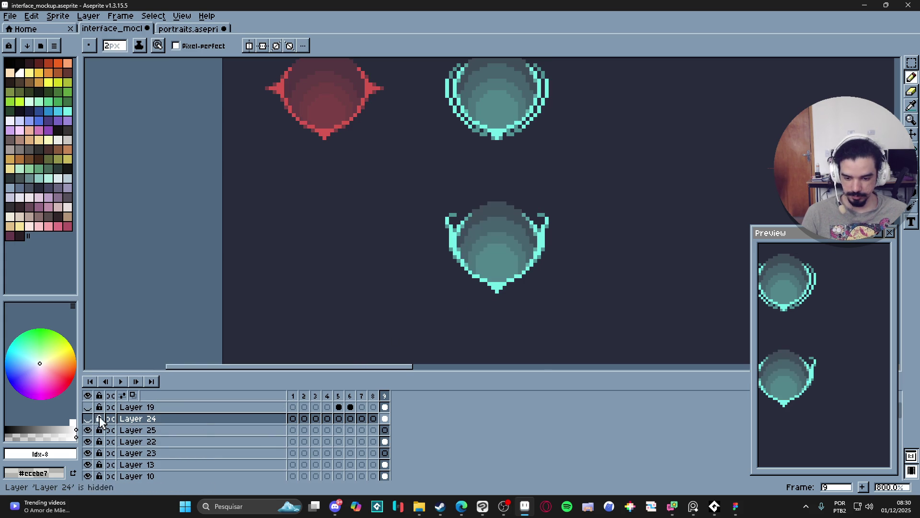
{"action": "scroll", "coordinate": [493, 251], "scroll_direction": "down", "scroll_amount": 2}
{"action": "scroll", "coordinate": [493, 250], "scroll_direction": "down", "scroll_amount": 1}
{"action": "left_click_drag", "start_coordinate": [493, 251], "coordinate": [406, 274]}
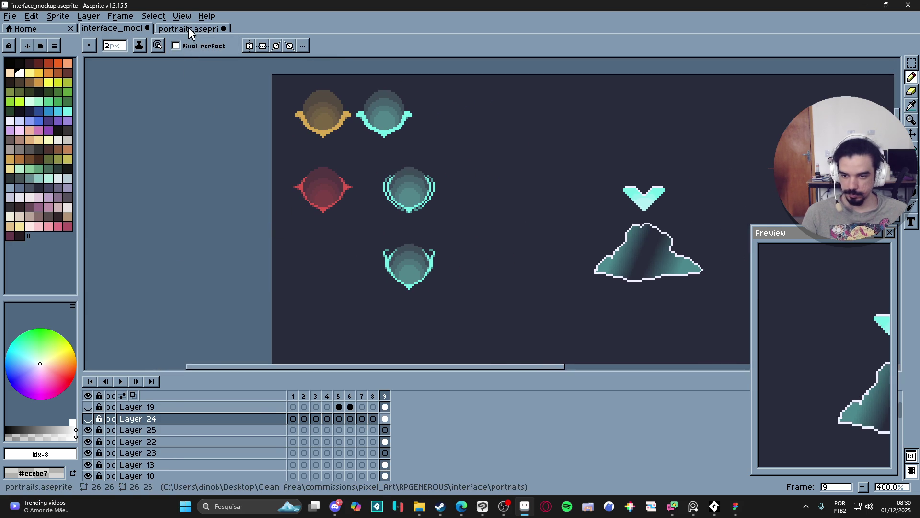
{"action": "left_click", "coordinate": [186, 29]}
{"action": "key", "text": "v"}
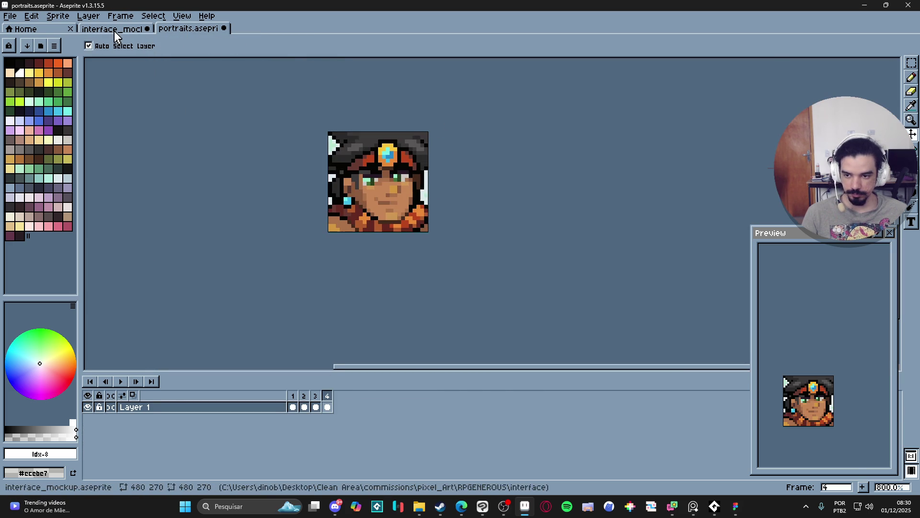
{"action": "left_click", "coordinate": [113, 29]}
{"action": "scroll", "coordinate": [402, 282], "scroll_direction": "up", "scroll_amount": 1}
{"action": "left_click", "coordinate": [91, 418]}
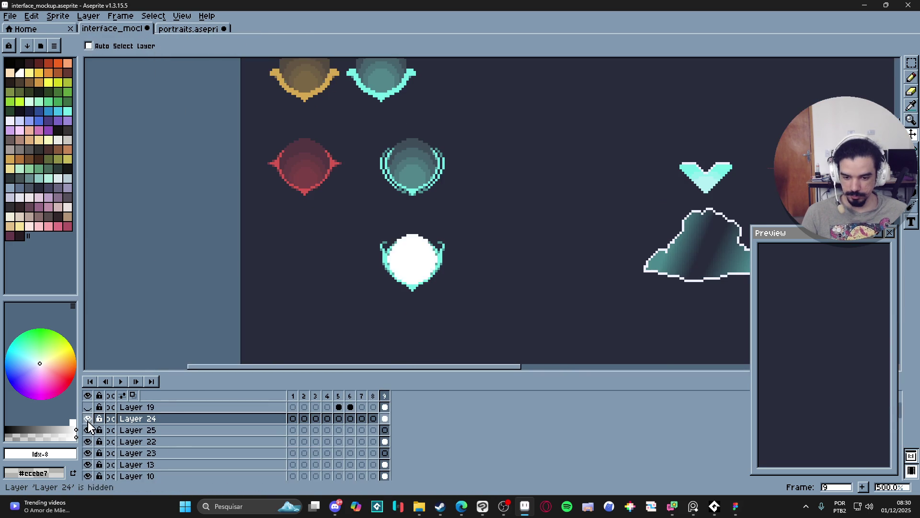
{"action": "left_click", "coordinate": [385, 430]}
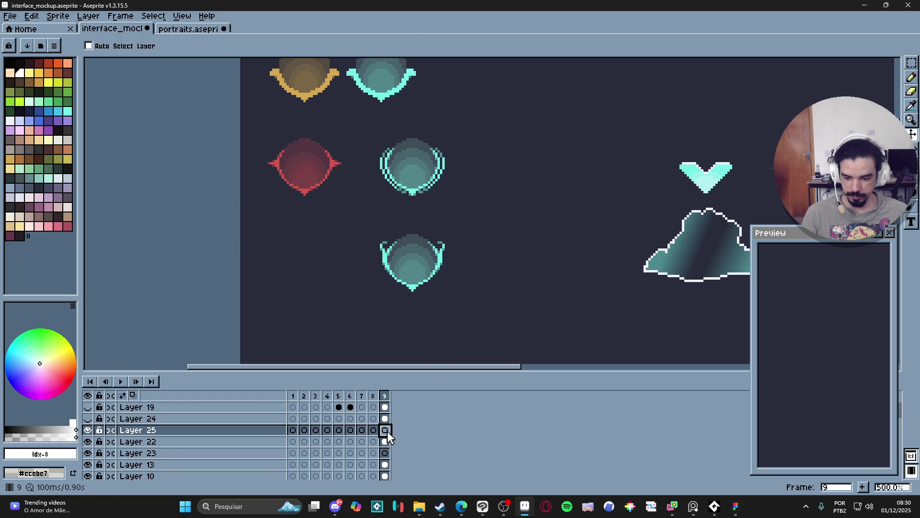
{"action": "key", "text": "ctrl+v"}
{"action": "left_click_drag", "start_coordinate": [297, 232], "coordinate": [424, 276]}
{"action": "key", "text": "Return"}
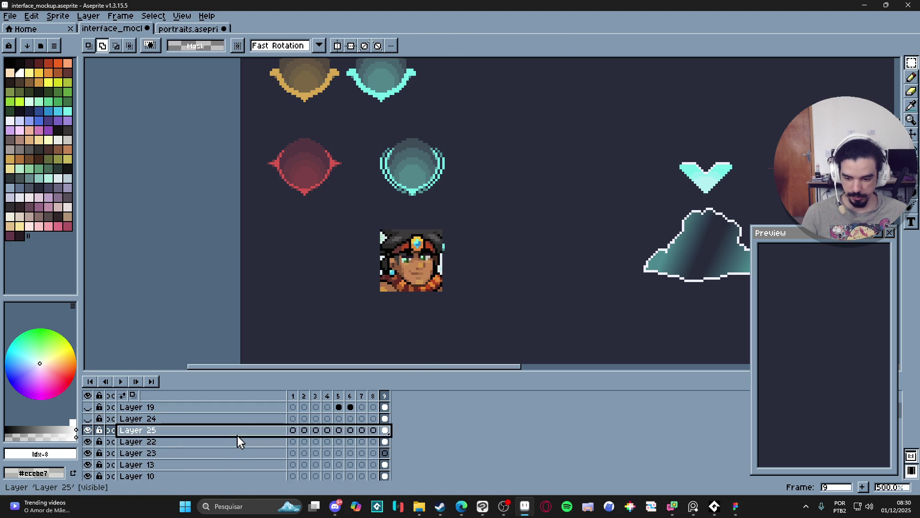
{"action": "double_click", "coordinate": [237, 430]}
{"action": "left_click", "coordinate": [132, 203]}
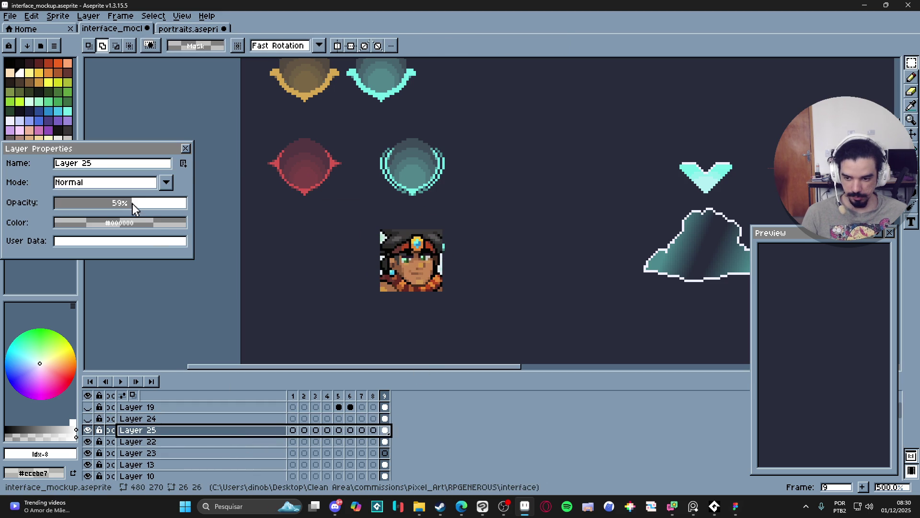
{"action": "left_click", "coordinate": [185, 148]}
{"action": "left_click_drag", "start_coordinate": [429, 277], "coordinate": [426, 278]}
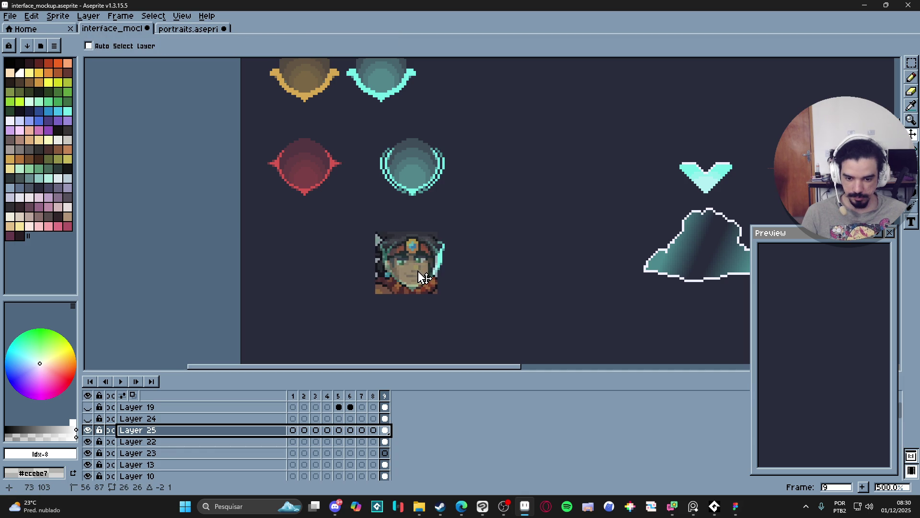
{"action": "left_click", "coordinate": [387, 430], "text": "ctrl"}
{"action": "key", "text": "ctrl+shift+i"}
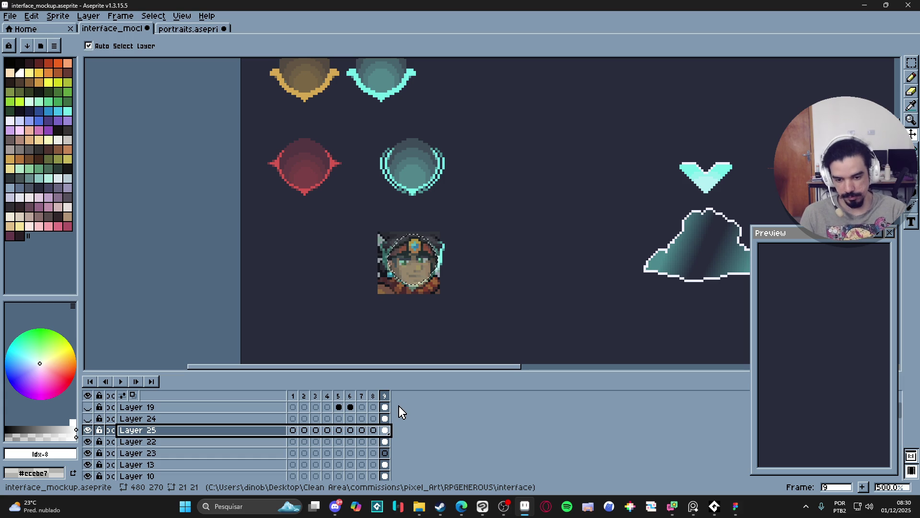
{"action": "key", "text": "Delete"}
{"action": "key", "text": "ctrl+d"}
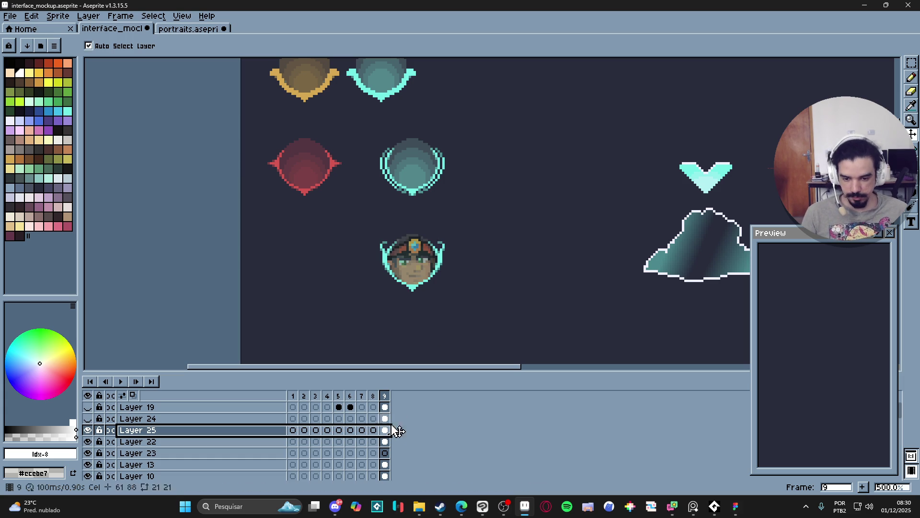
{"action": "double_click", "coordinate": [385, 430]}
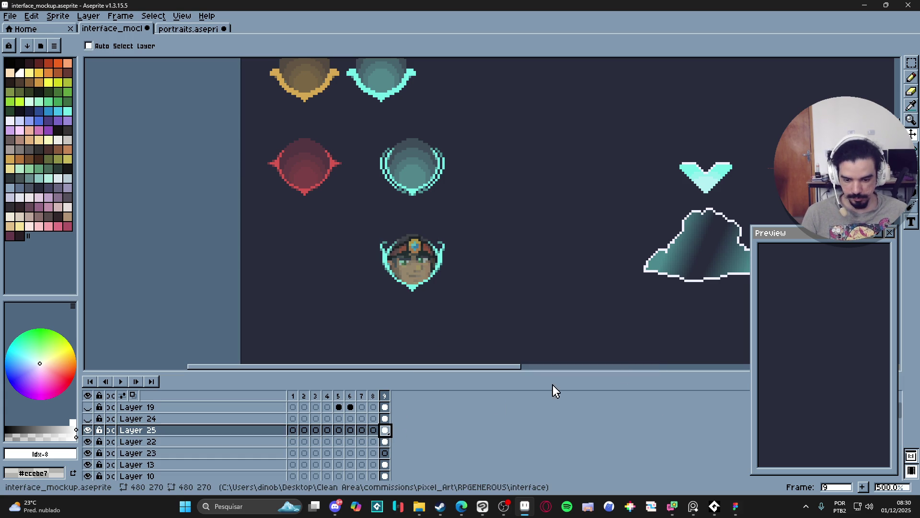
{"action": "double_click", "coordinate": [385, 419]}
{"action": "left_click", "coordinate": [654, 363]}
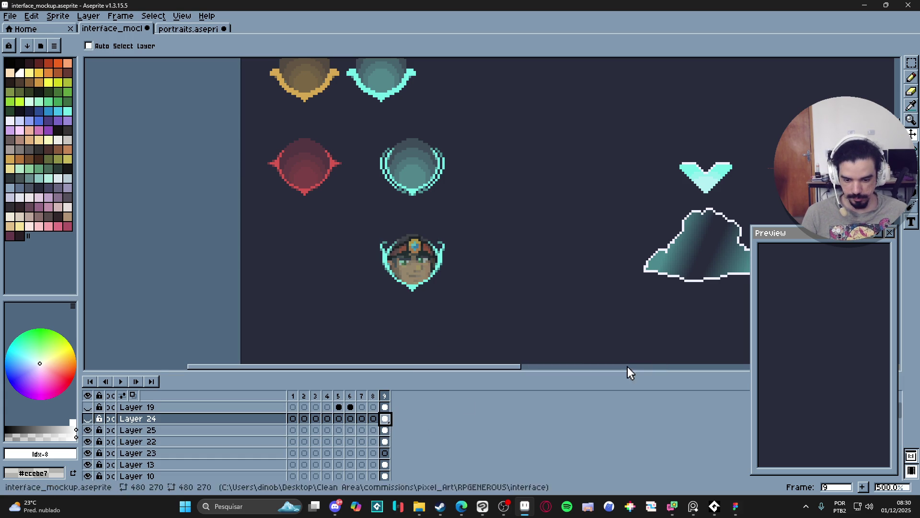
{"action": "left_click", "coordinate": [88, 442]}
{"action": "left_click", "coordinate": [88, 441]}
{"action": "left_click", "coordinate": [88, 430]}
{"action": "left_click", "coordinate": [87, 430]}
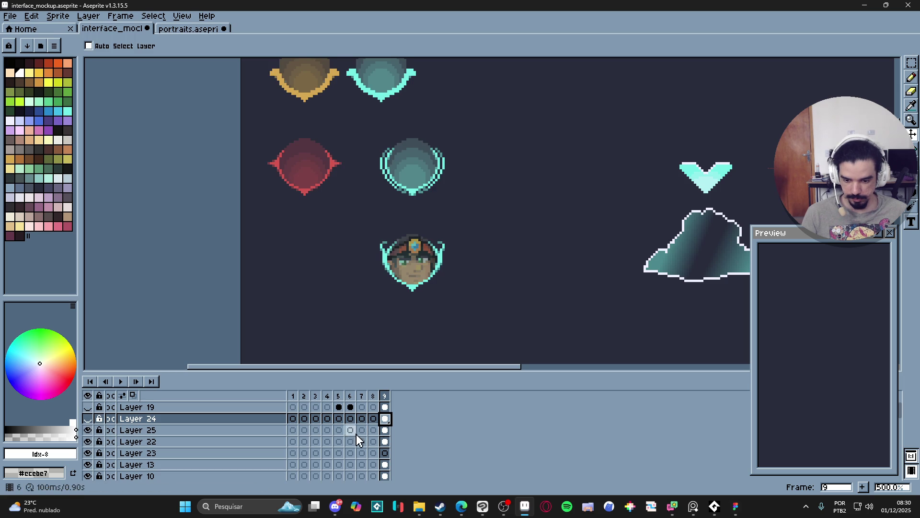
{"action": "double_click", "coordinate": [386, 431]}
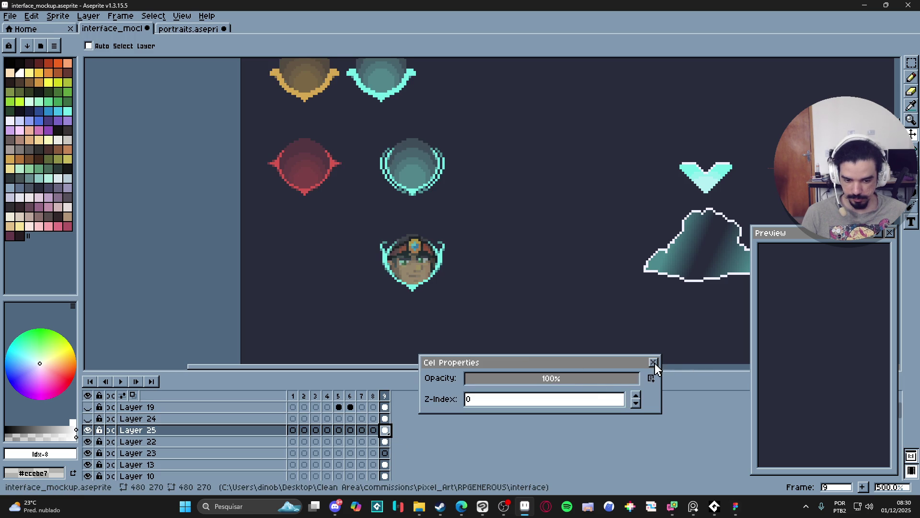
{"action": "left_click", "coordinate": [654, 363]}
{"action": "left_click", "coordinate": [88, 430]}
{"action": "left_click", "coordinate": [87, 430]}
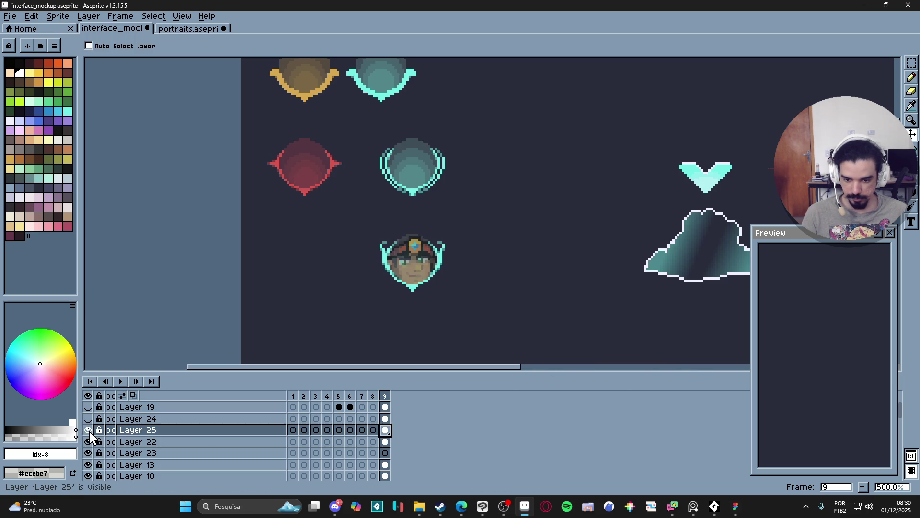
{"action": "double_click", "coordinate": [138, 430]}
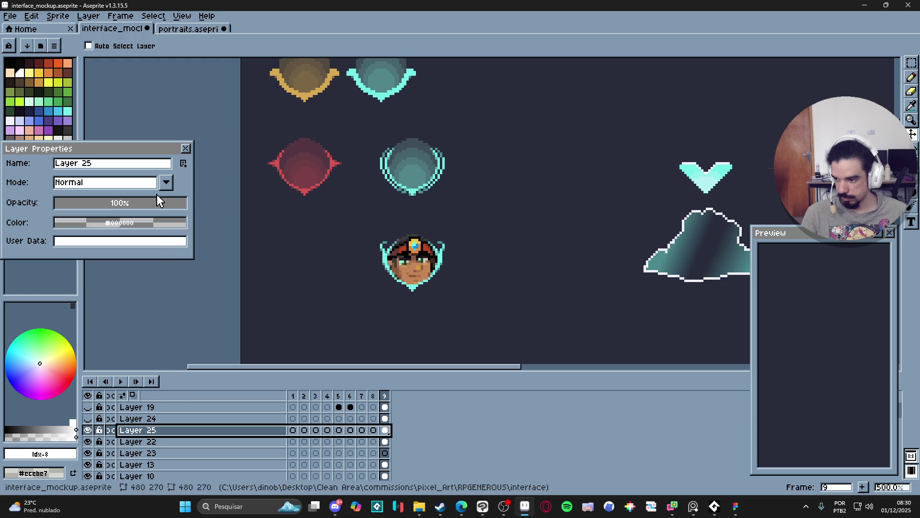
{"action": "left_click", "coordinate": [185, 148]}
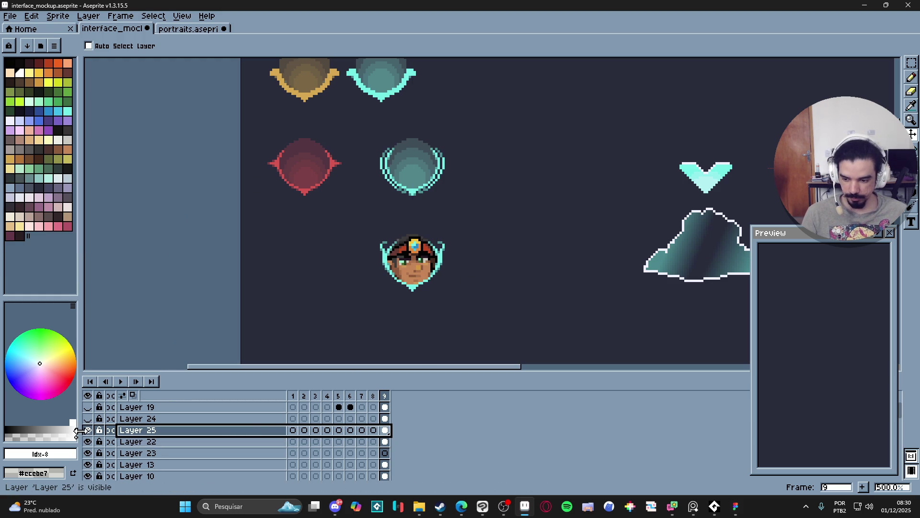
Step: Copy the empty teal shield frame on Layer 22 and place the copy to its right
{"action": "scroll", "coordinate": [429, 286], "scroll_direction": "down", "scroll_amount": 1}
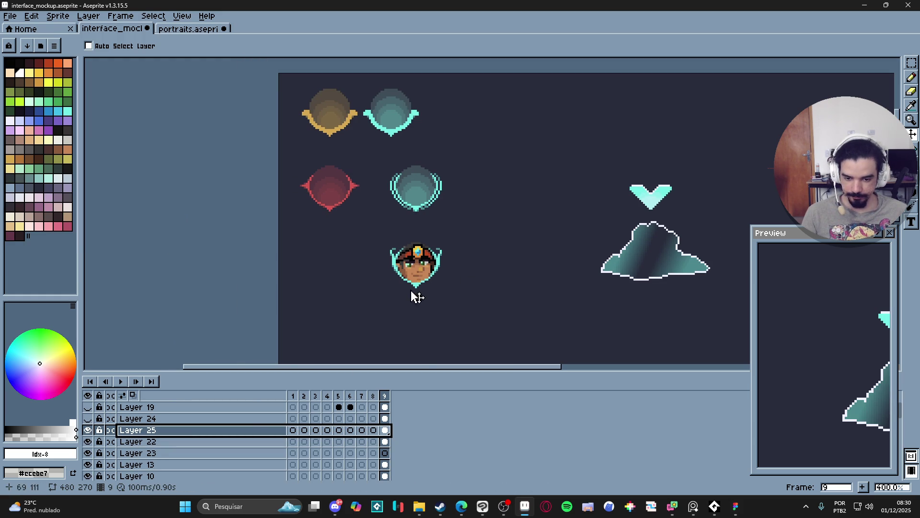
{"action": "left_click", "coordinate": [87, 453]}
{"action": "left_click", "coordinate": [87, 453]}
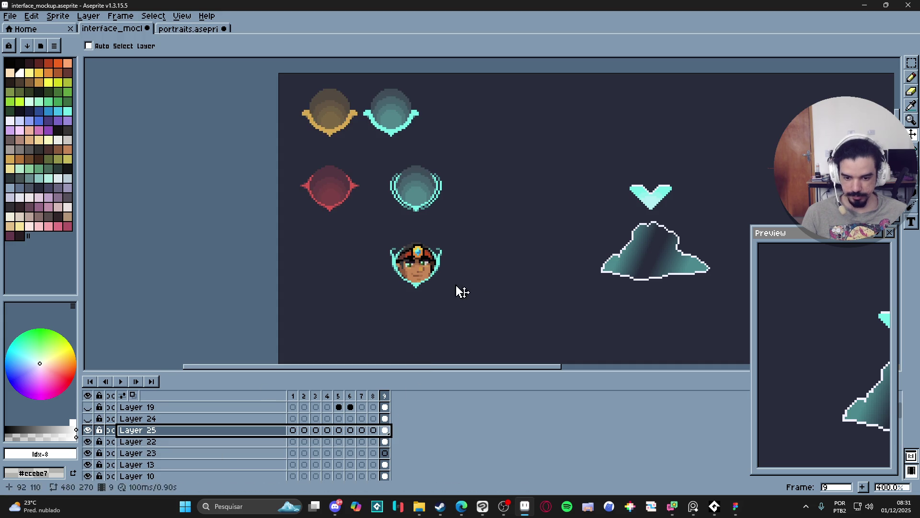
{"action": "left_click", "coordinate": [385, 441]}
{"action": "left_click", "coordinate": [910, 66]}
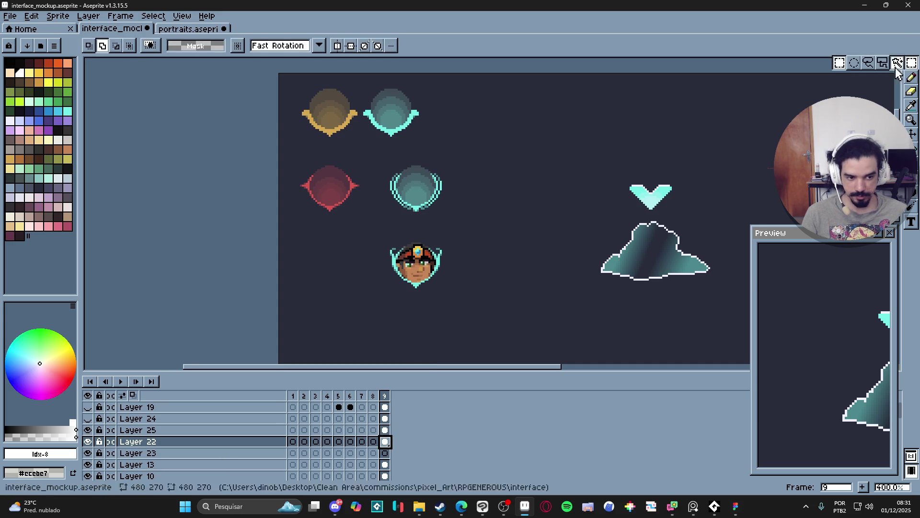
{"action": "scroll", "coordinate": [468, 238], "scroll_direction": "up", "scroll_amount": 1}
{"action": "left_click_drag", "start_coordinate": [448, 242], "coordinate": [316, 316]}
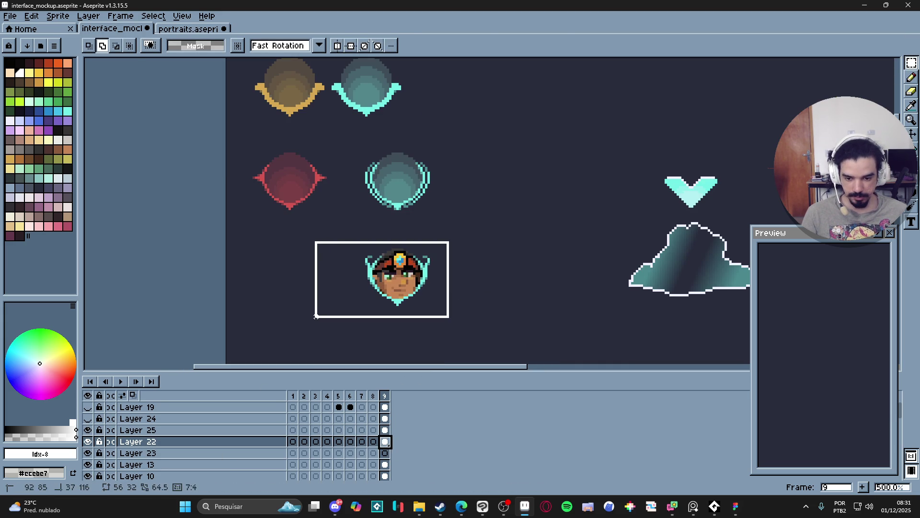
{"action": "left_click_drag", "start_coordinate": [405, 300], "coordinate": [513, 304]}
{"action": "key", "text": "ctrl+d"}
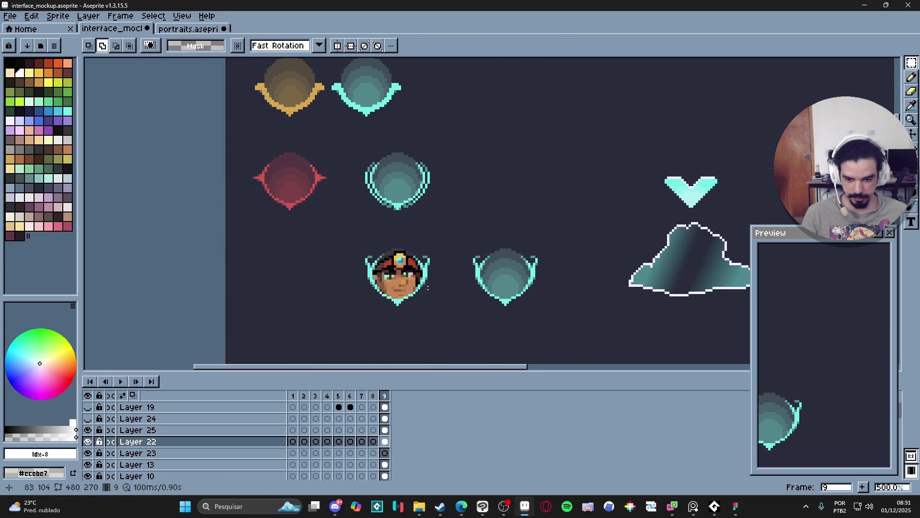
Step: Cut the portrait from Layer 25 and paste it back into the lower-left frame
{"action": "left_click", "coordinate": [435, 288], "text": "ctrl"}
{"action": "left_click", "coordinate": [911, 63]}
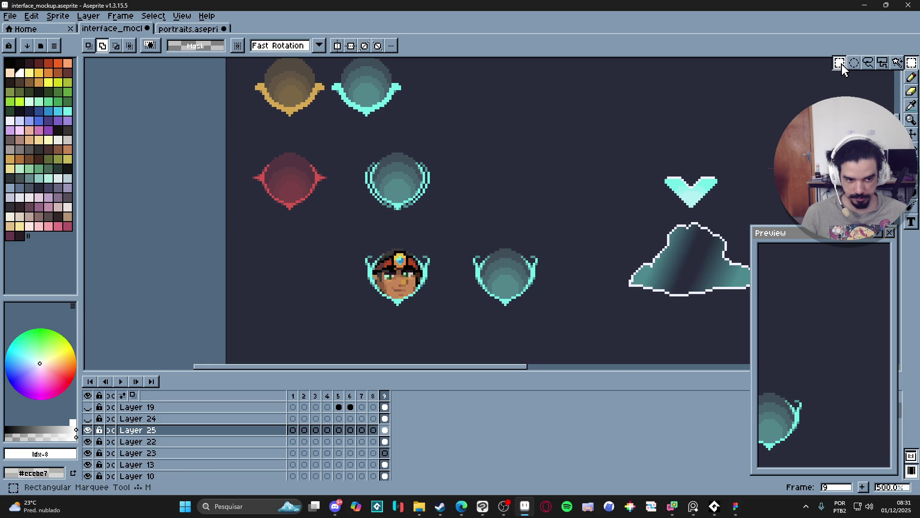
{"action": "key", "text": "Delete"}
{"action": "key", "text": "v"}
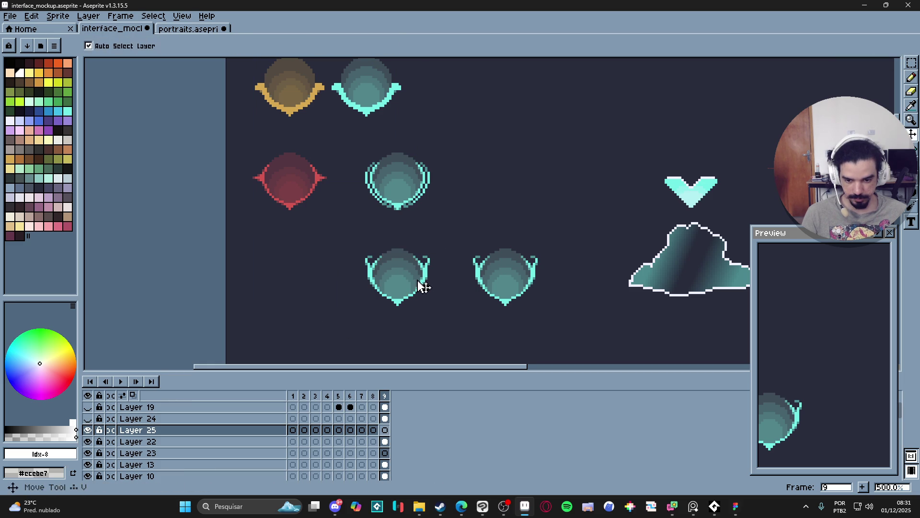
{"action": "left_click", "coordinate": [421, 285]}
{"action": "key", "text": "ctrl+v"}
{"action": "key", "text": "Return"}
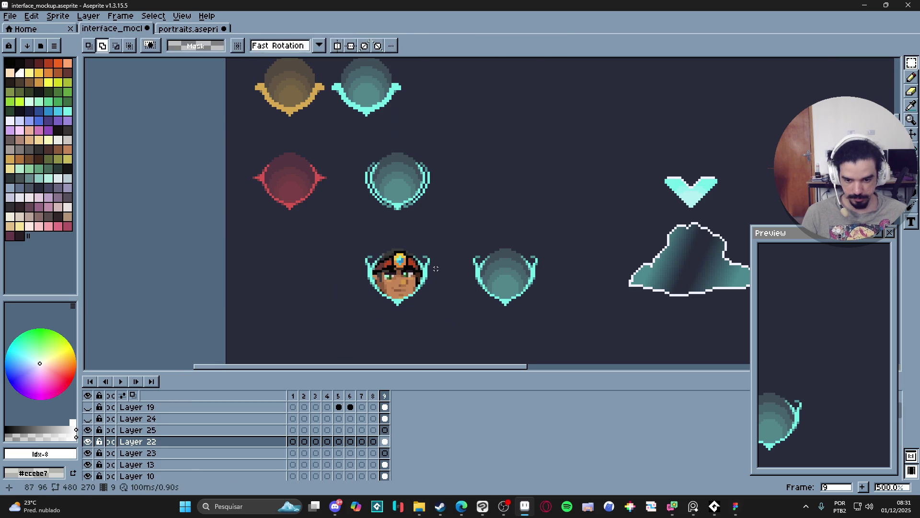
Step: Show the pixel grid and save interface_mockup.aseprite
{"action": "left_click", "coordinate": [88, 441], "text": "alt"}
{"action": "left_click", "coordinate": [88, 441], "text": "alt"}
{"action": "key", "text": "ctrl+apostrophe"}
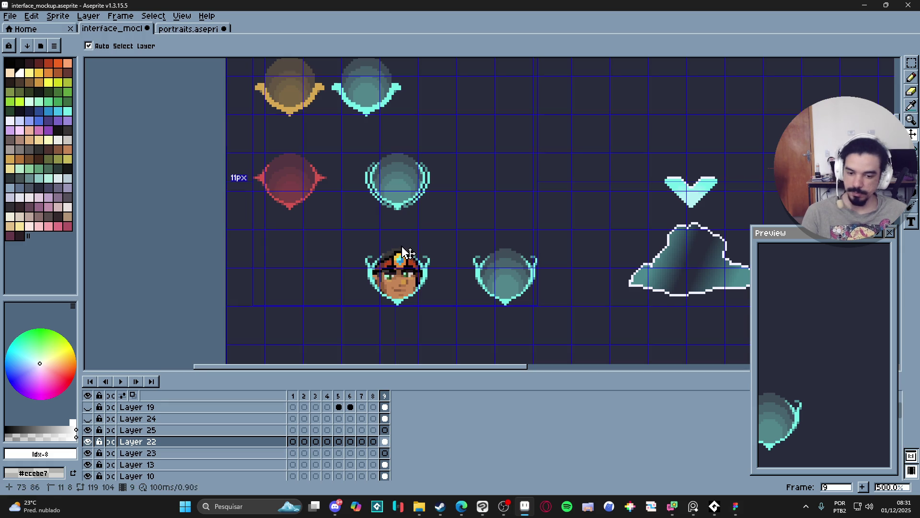
{"action": "scroll", "coordinate": [427, 252], "scroll_direction": "up", "scroll_amount": 2}
{"action": "left_click", "coordinate": [911, 63]}
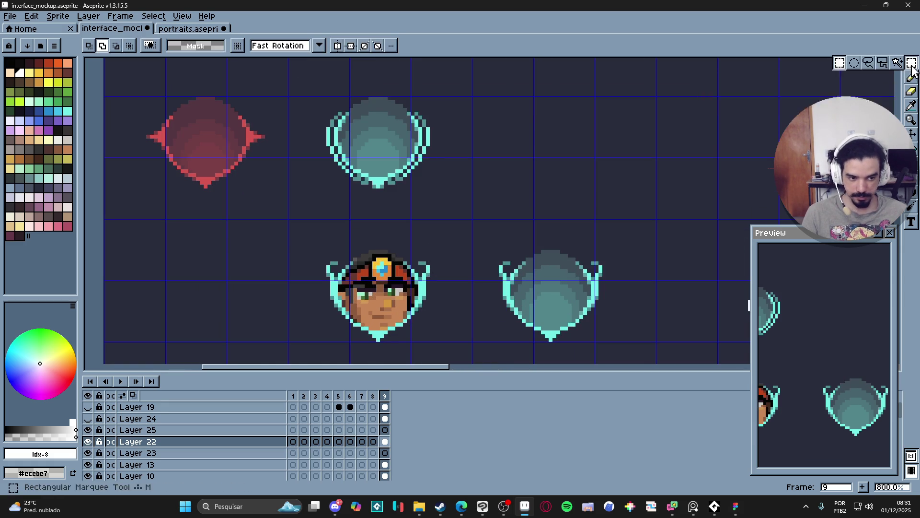
{"action": "key", "text": "ctrl+s"}
Step: Marquee-select the entire shield-framed portrait to take into Figma
{"action": "scroll", "coordinate": [424, 326], "scroll_direction": "up", "scroll_amount": 2}
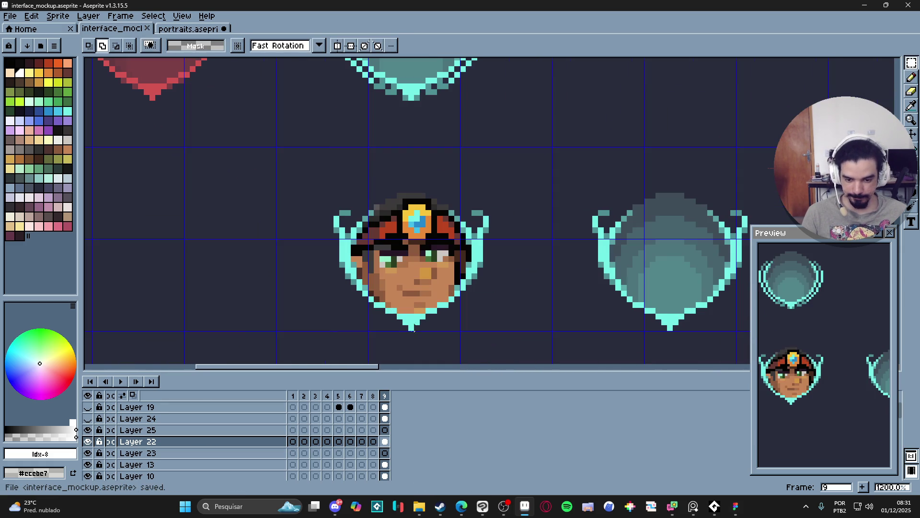
{"action": "mouse_move", "coordinate": [403, 331]}
{"action": "left_mouse_down"}
{"action": "mouse_move", "coordinate": [484, 182]}
{"action": "mouse_move", "coordinate": [492, 191]}
{"action": "left_mouse_up"}
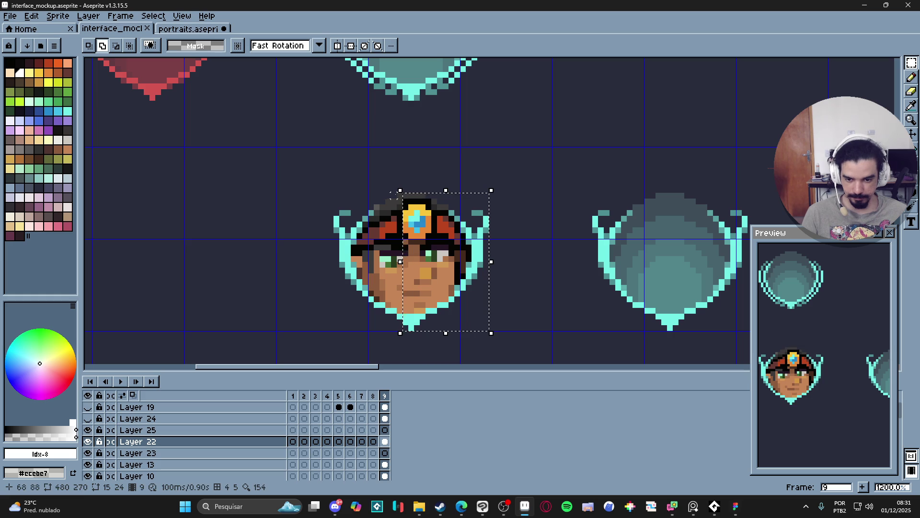
{"action": "mouse_move", "coordinate": [397, 326]}
{"action": "left_mouse_down"}
{"action": "mouse_move", "coordinate": [367, 194]}
{"action": "mouse_move", "coordinate": [331, 191]}
{"action": "left_mouse_up"}
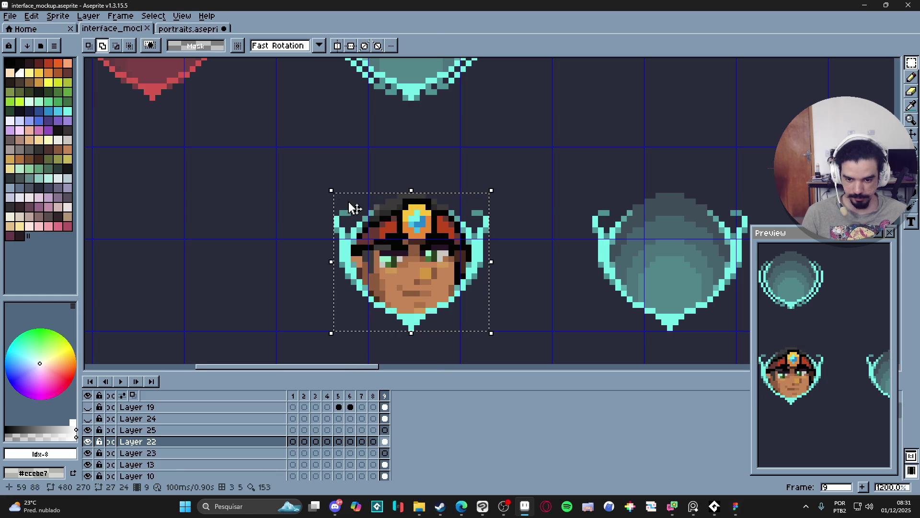
{"action": "scroll", "coordinate": [430, 245], "scroll_direction": "down", "scroll_amount": 2}
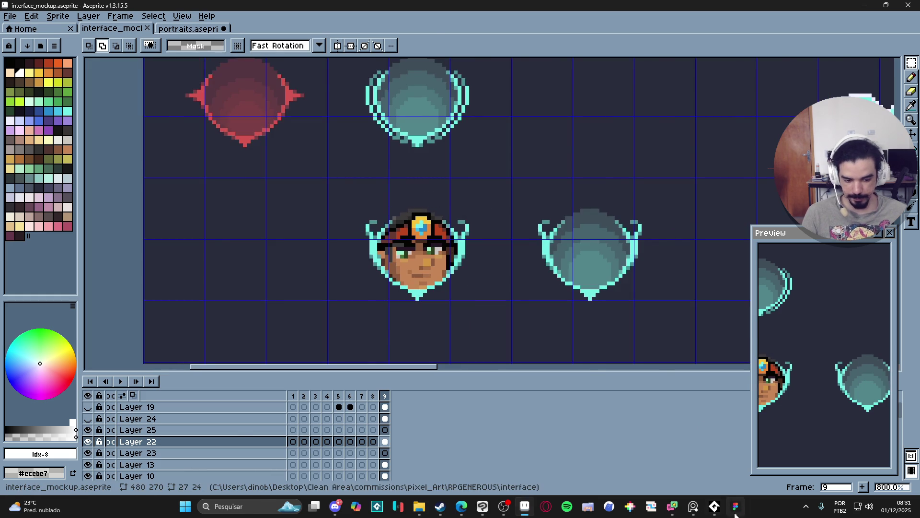
{"action": "left_click", "coordinate": [736, 506]}
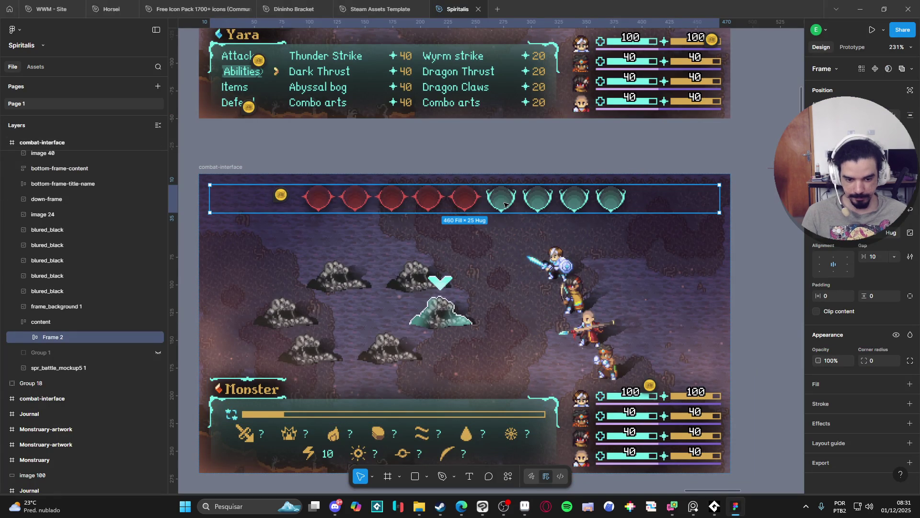
Step: Paste the framed portrait into the player-pfp group and delete the old shield image 102
{"action": "double_click", "coordinate": [611, 203]}
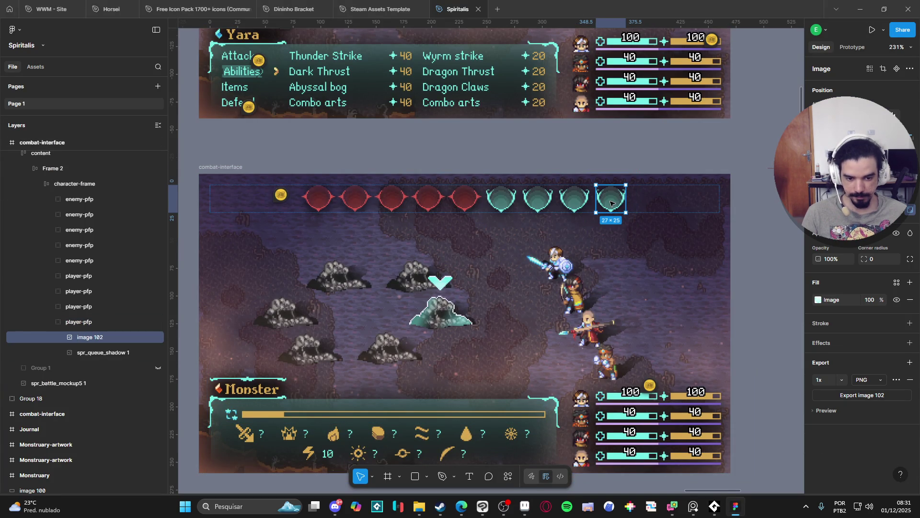
{"action": "key", "text": "ctrl+v"}
{"action": "key", "text": "ctrl+z"}
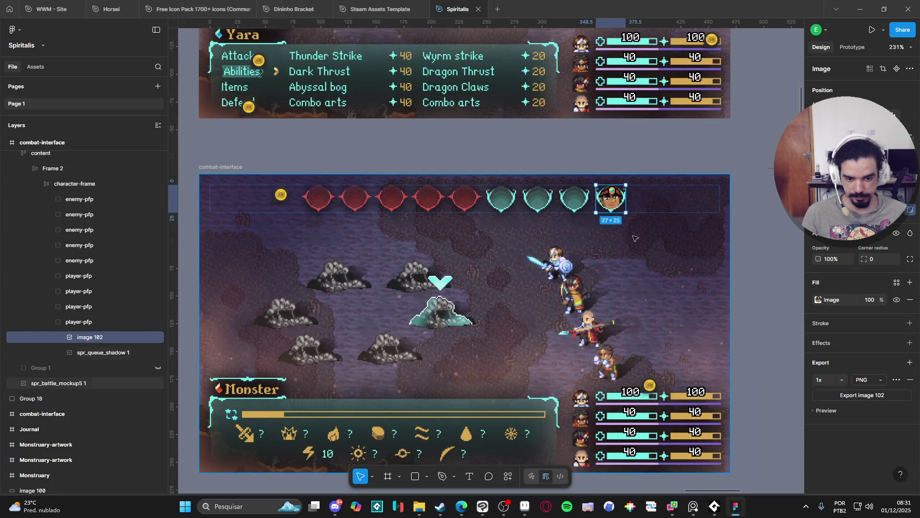
{"action": "left_click", "coordinate": [88, 326]}
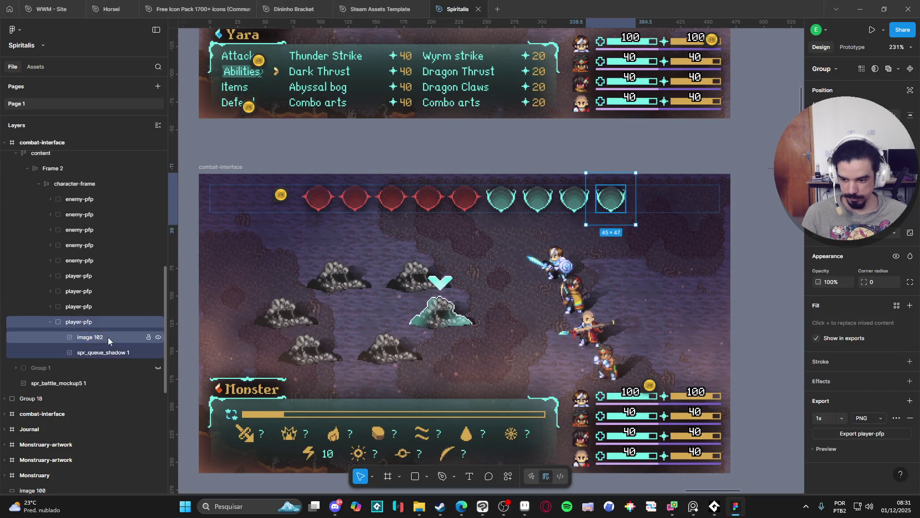
{"action": "key", "text": "ctrl+v"}
{"action": "left_click", "coordinate": [100, 353]}
{"action": "key", "text": "Delete"}
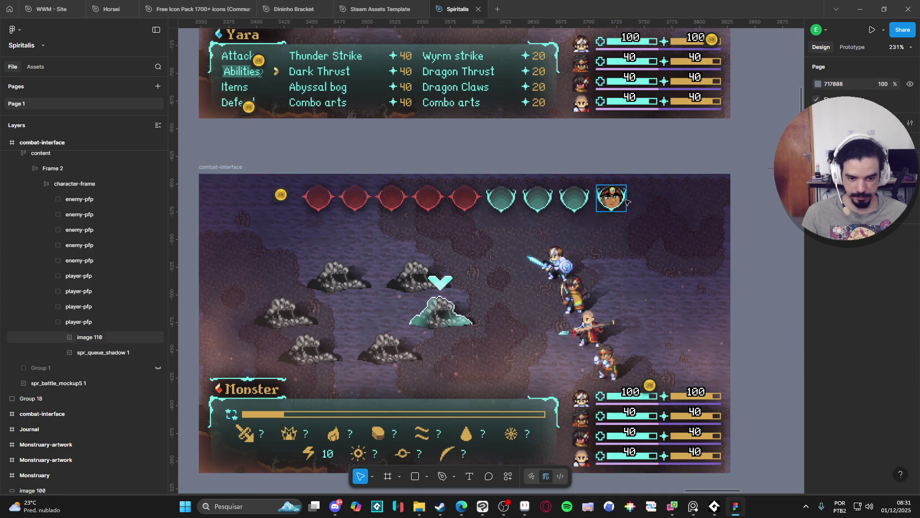
{"action": "scroll", "coordinate": [652, 250], "scroll_direction": "up", "scroll_amount": 5}
{"action": "scroll", "coordinate": [645, 221], "scroll_direction": "down", "scroll_amount": 3}
{"action": "scroll", "coordinate": [642, 213], "scroll_direction": "down", "scroll_amount": 1}
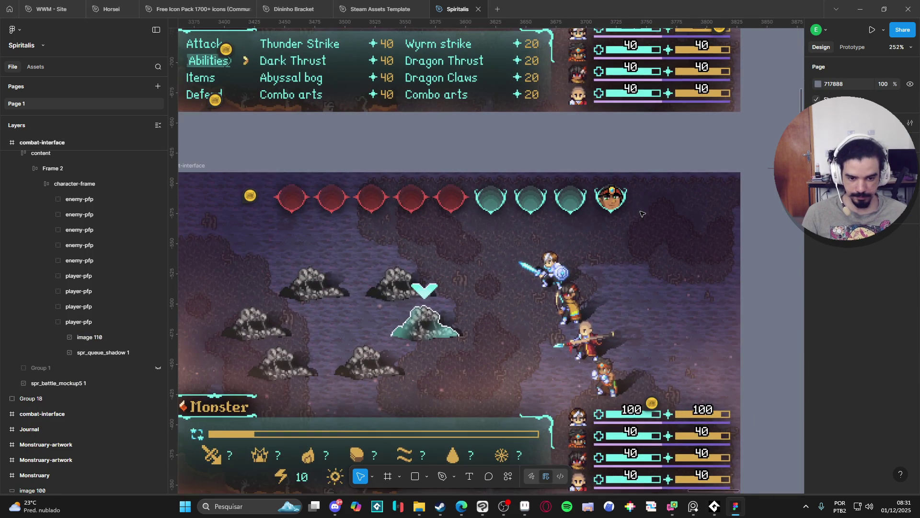
{"action": "scroll", "coordinate": [642, 213], "scroll_direction": "down", "scroll_amount": 1}
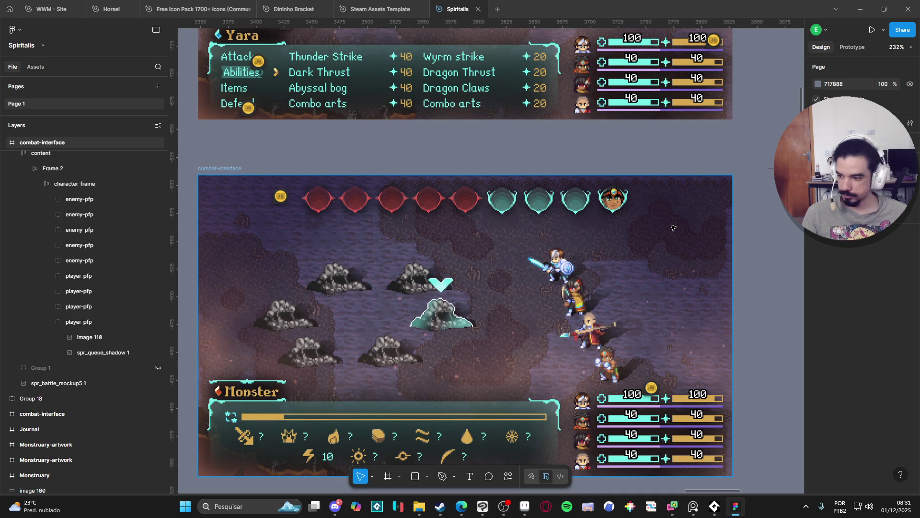
{"action": "left_click", "coordinate": [522, 512]}
{"action": "scroll", "coordinate": [491, 277], "scroll_direction": "down", "scroll_amount": 4}
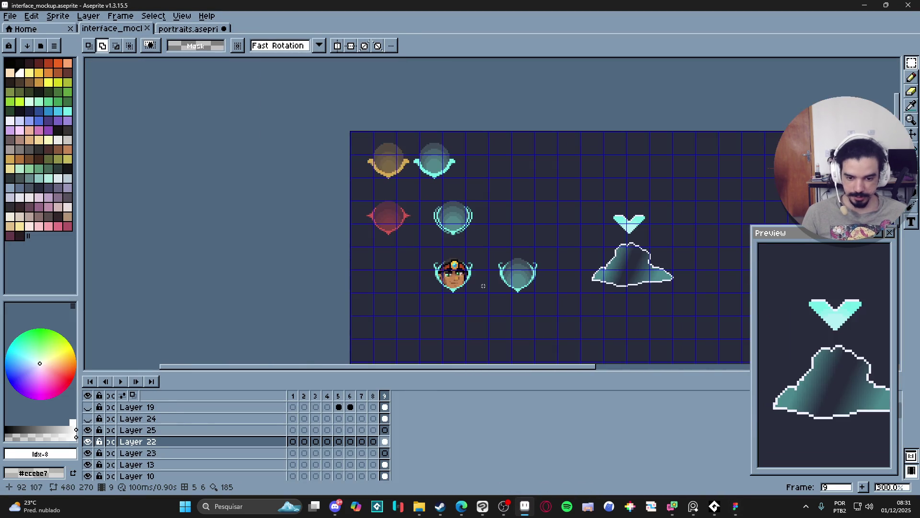
Step: Pan to reveal the Yara name plate and check the portrait's spacing in the mockup
{"action": "left_click_drag", "start_coordinate": [480, 282], "coordinate": [472, 236]}
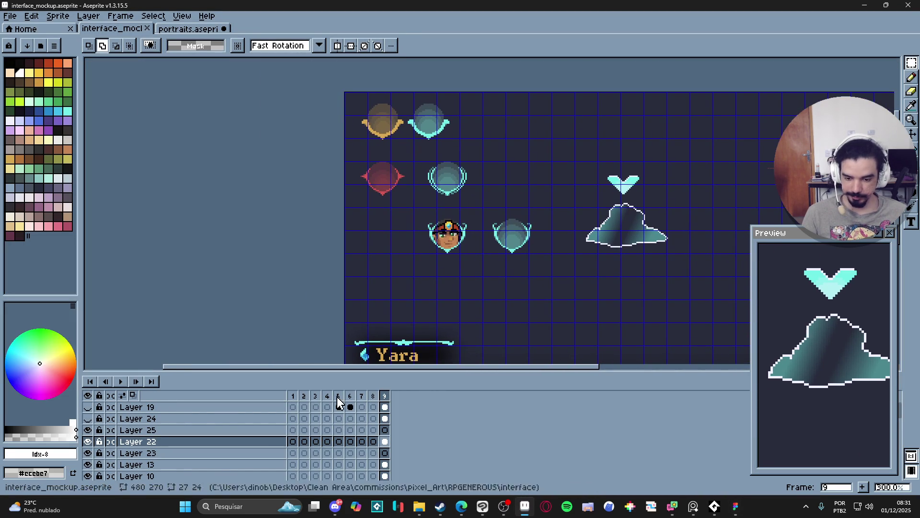
{"action": "left_click", "coordinate": [87, 442]}
{"action": "left_click", "coordinate": [88, 441]}
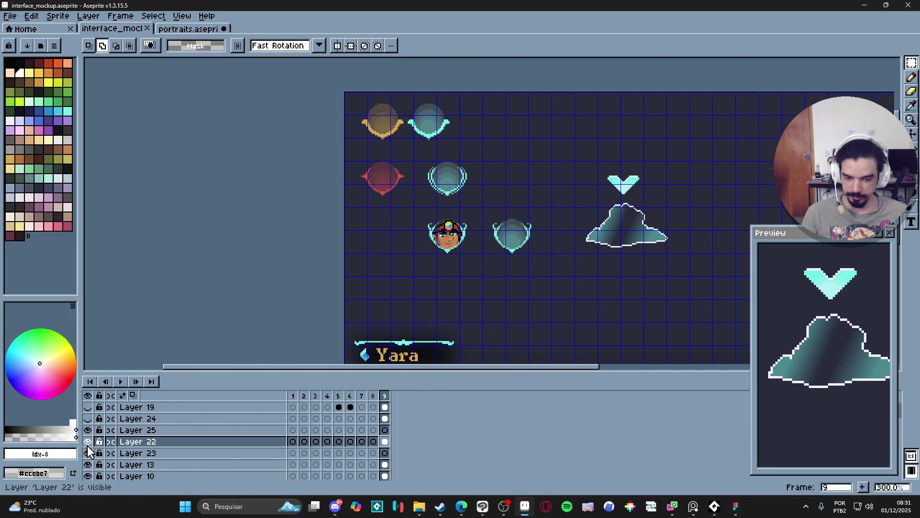
{"action": "scroll", "coordinate": [513, 255], "scroll_direction": "up", "scroll_amount": 2}
{"action": "key", "text": "v"}
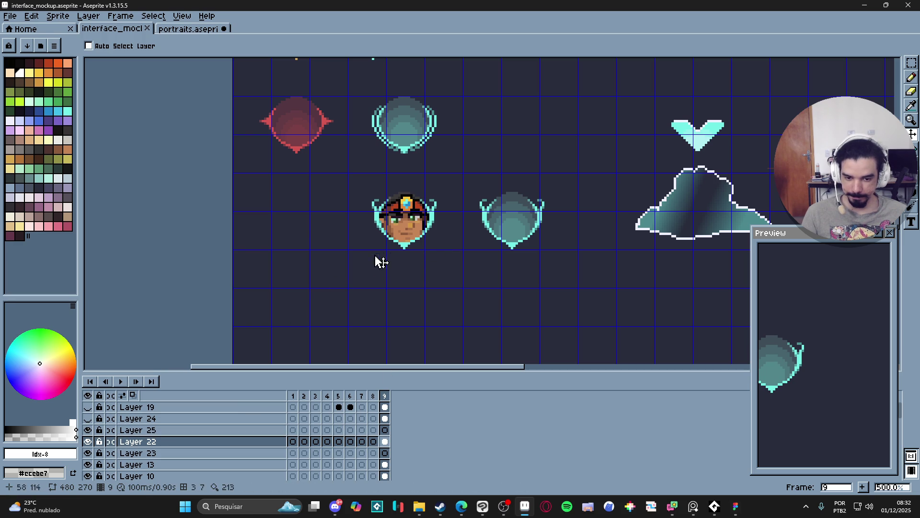
{"action": "key", "text": "ctrl"}
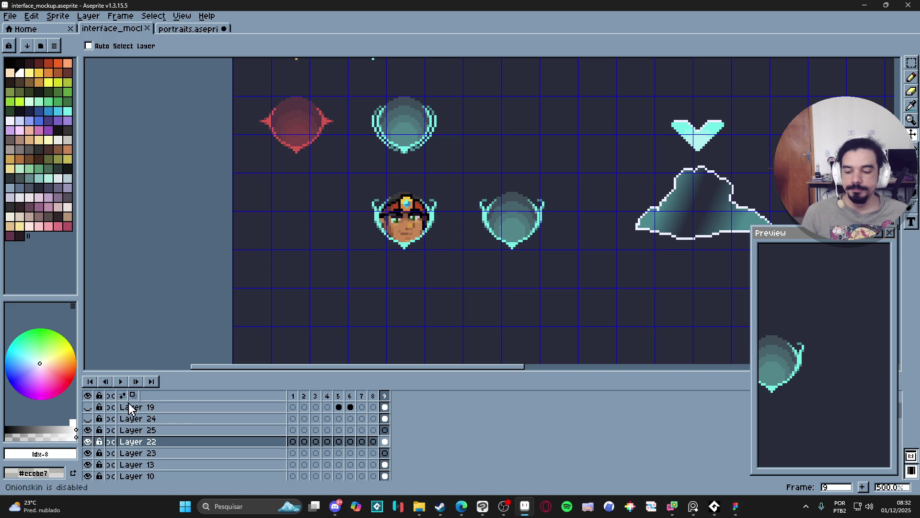
Step: Show the white fill and Layer 19 portrait, then open frame 3's bald monk in portraits
{"action": "left_click", "coordinate": [88, 419]}
{"action": "left_click", "coordinate": [90, 414]}
{"action": "left_click", "coordinate": [90, 414]}
{"action": "left_click", "coordinate": [90, 413]}
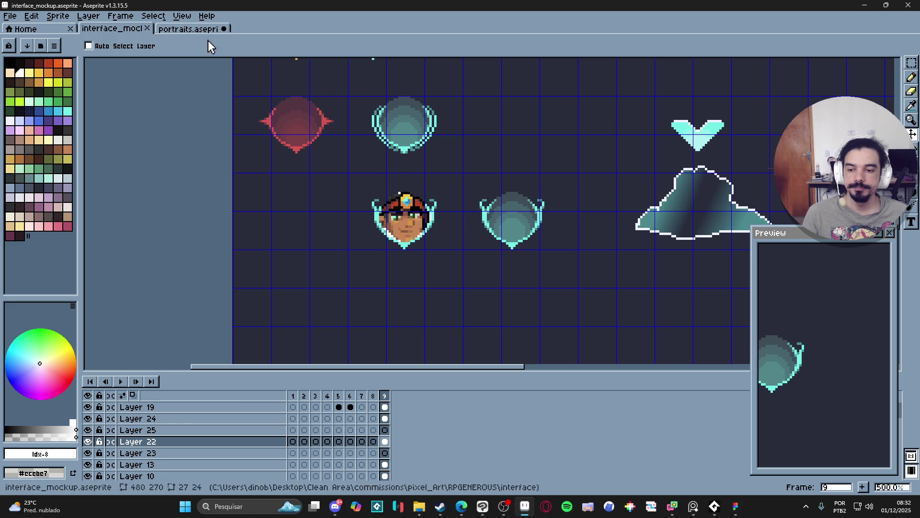
{"action": "left_click", "coordinate": [188, 29]}
{"action": "left_click", "coordinate": [316, 396]}
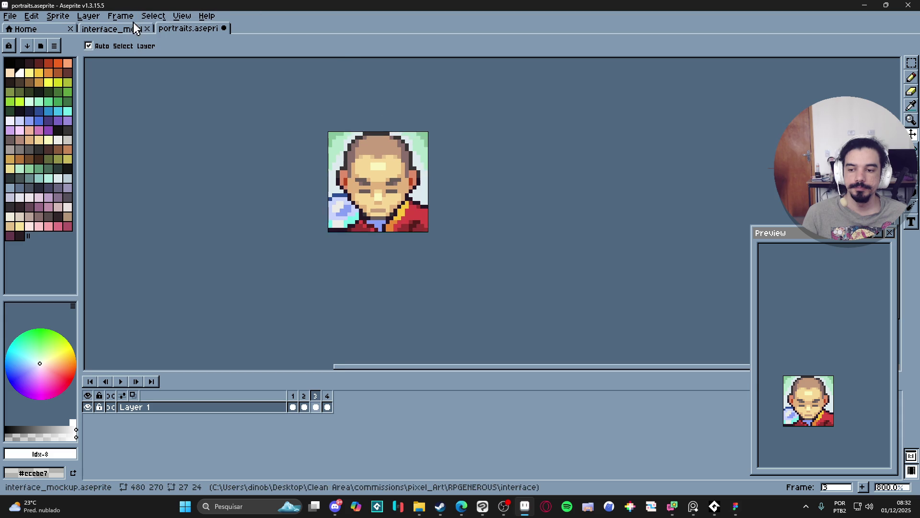
Step: In the interface mockup, identify the portrait and shield layers, hiding the white shield fill and Layer 19
{"action": "left_click", "coordinate": [120, 28]}
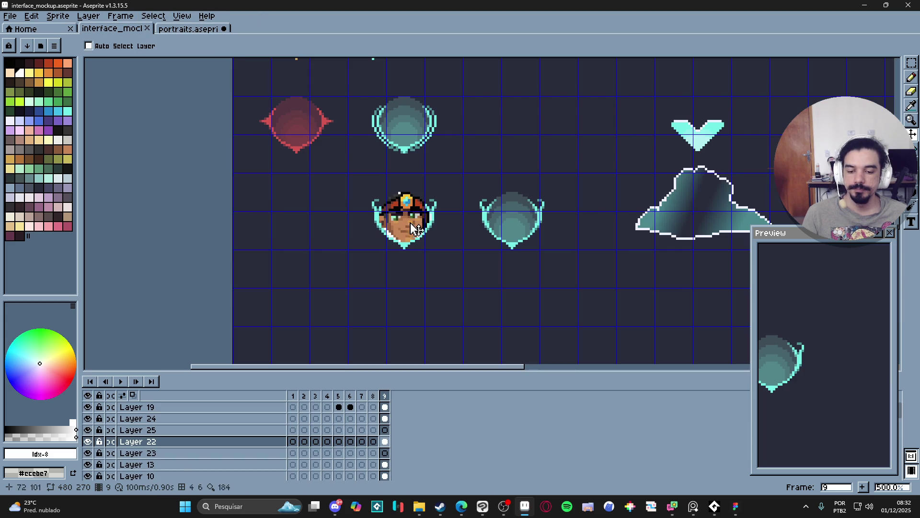
{"action": "left_click", "coordinate": [413, 232], "text": "ctrl"}
{"action": "left_click", "coordinate": [88, 407]}
{"action": "left_click", "coordinate": [88, 407]}
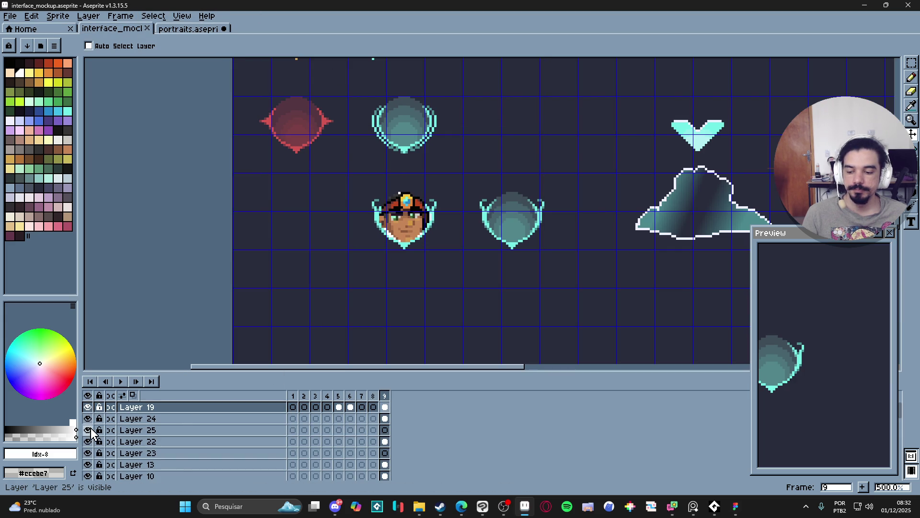
{"action": "left_click", "coordinate": [88, 453]}
{"action": "left_click", "coordinate": [88, 453]}
{"action": "left_click", "coordinate": [88, 453]}
{"action": "left_click", "coordinate": [88, 453]}
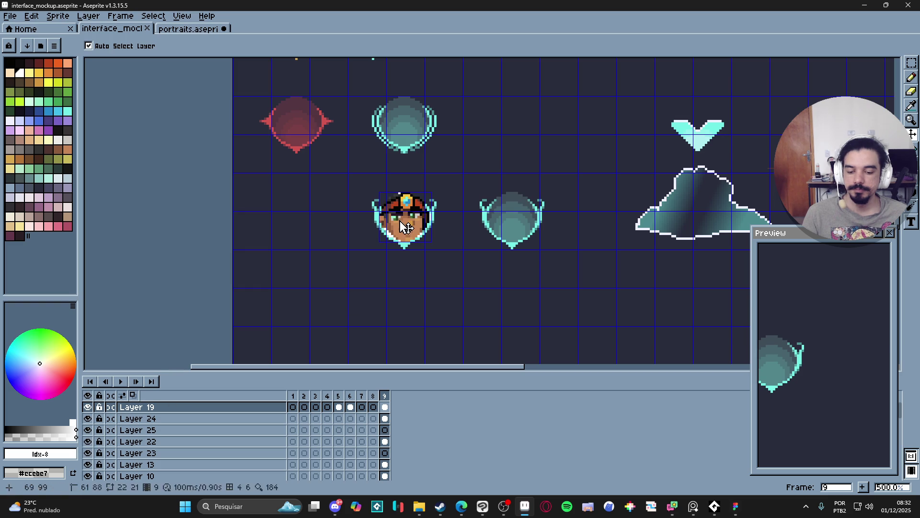
{"action": "left_click", "coordinate": [88, 418]}
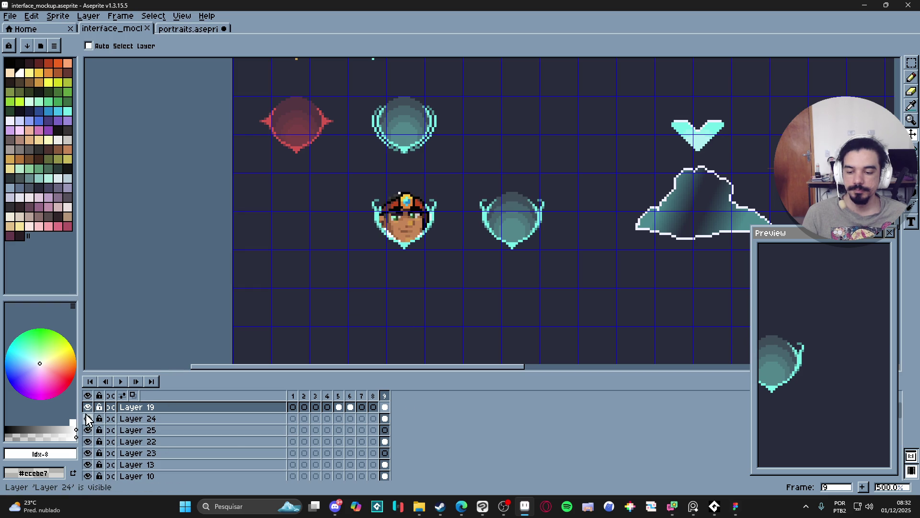
{"action": "left_click", "coordinate": [88, 407]}
{"action": "left_click", "coordinate": [404, 227], "text": "ctrl"}
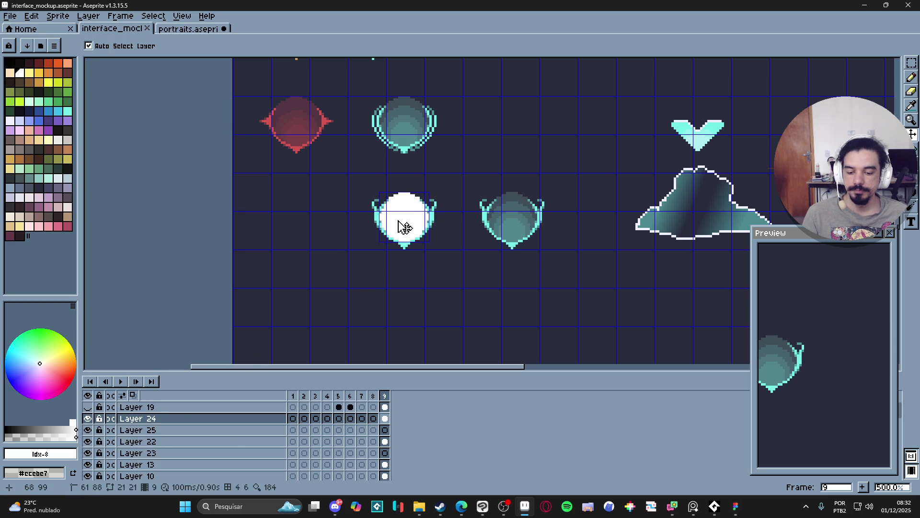
Step: Paste the bald monk portrait onto Layer 25, place it over the white shield and commit
{"action": "left_click", "coordinate": [384, 431]}
{"action": "key", "text": "ctrl+v"}
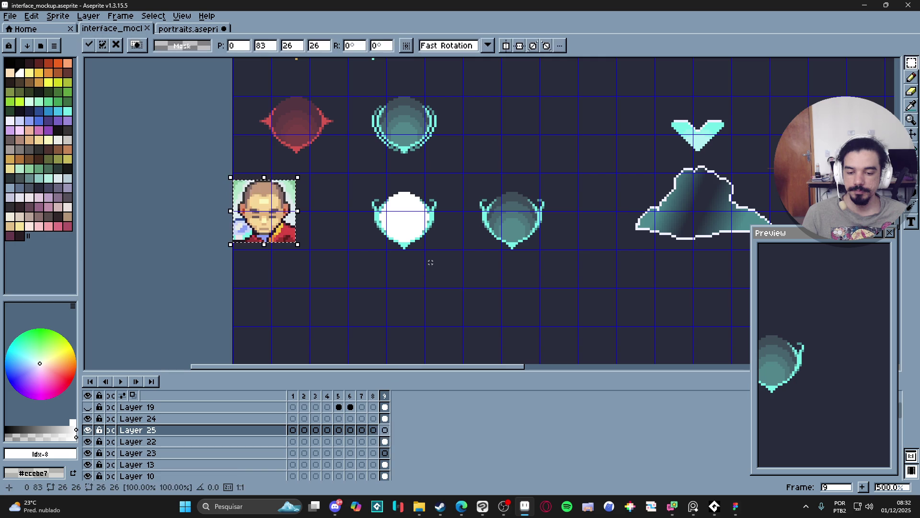
{"action": "mouse_move", "coordinate": [286, 244]}
{"action": "left_mouse_down"}
{"action": "mouse_move", "coordinate": [375, 260]}
{"action": "mouse_move", "coordinate": [425, 256]}
{"action": "left_mouse_up"}
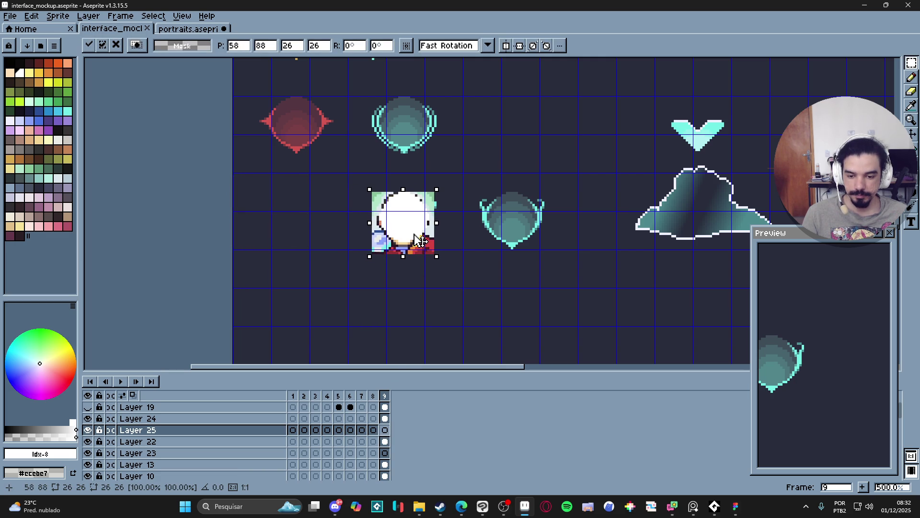
{"action": "left_click", "coordinate": [395, 298]}
{"action": "left_click", "coordinate": [87, 419]}
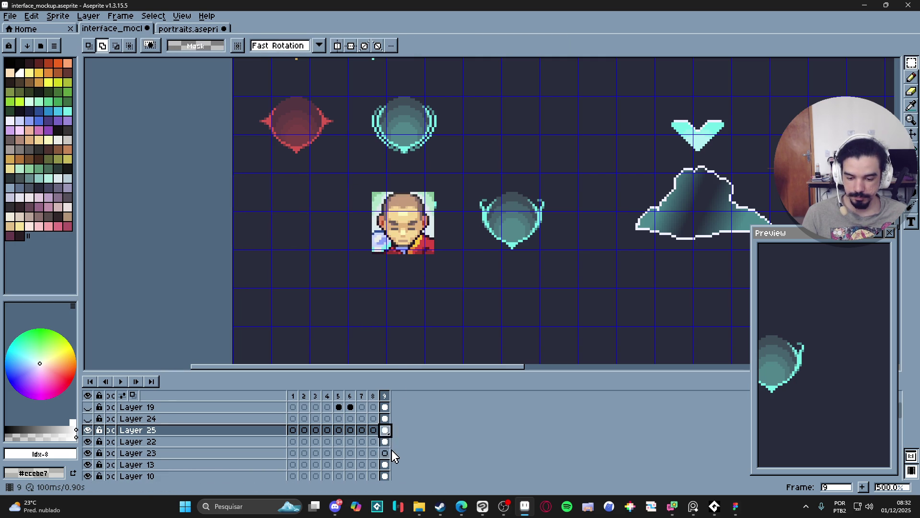
Step: Paste a second copy of the portrait into the left cell and turn off automatic layer picking
{"action": "key", "text": "ctrl+v"}
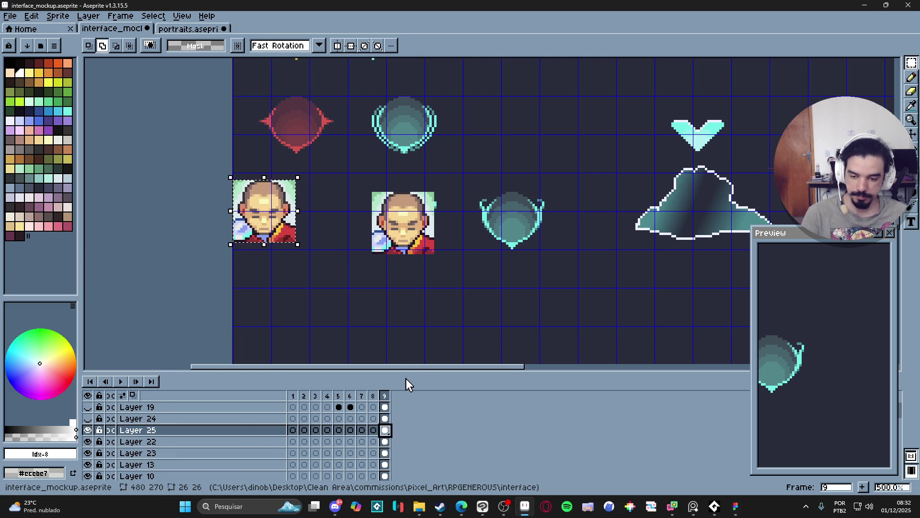
{"action": "left_click", "coordinate": [383, 432]}
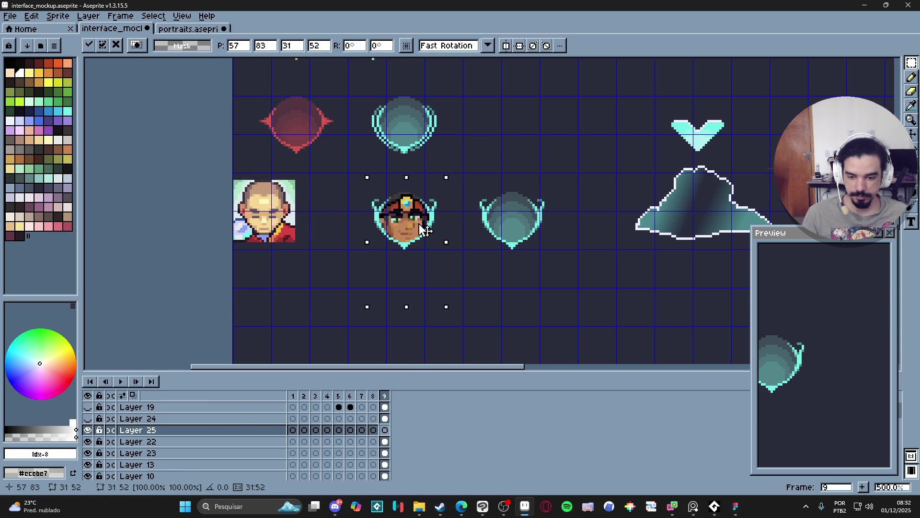
{"action": "key", "text": "v"}
{"action": "left_click", "coordinate": [283, 215]}
{"action": "left_click", "coordinate": [89, 45]}
{"action": "left_click", "coordinate": [231, 442]}
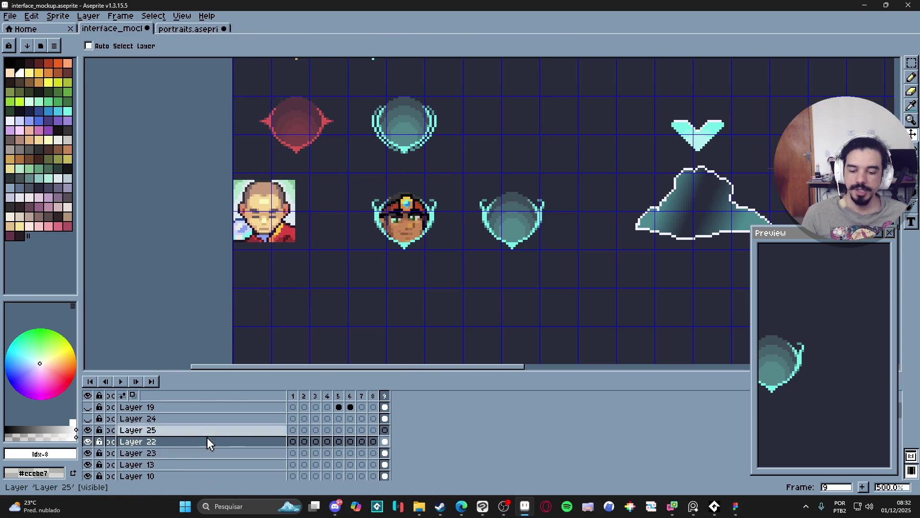
Step: Show the white shield fill and lower Layer 24's opacity to see through it
{"action": "left_click", "coordinate": [88, 441]}
{"action": "left_click", "coordinate": [88, 442]}
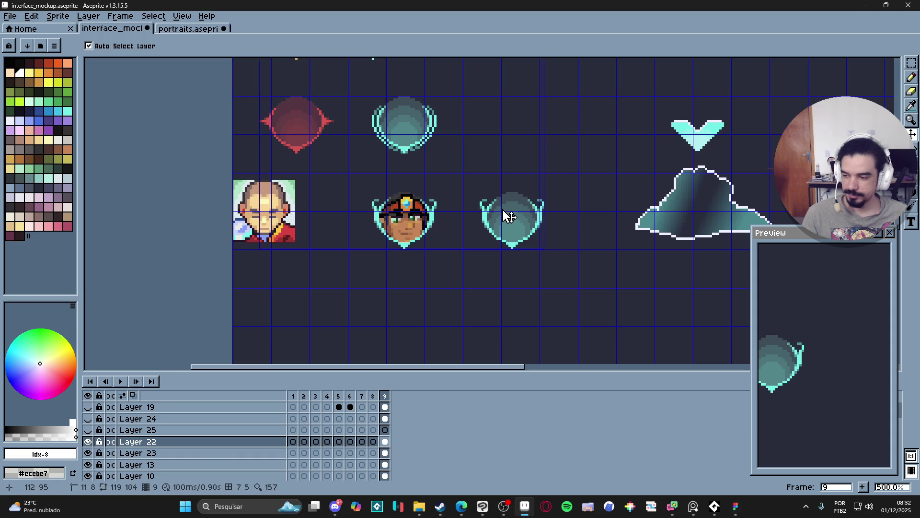
{"action": "left_click", "coordinate": [292, 211], "text": "ctrl"}
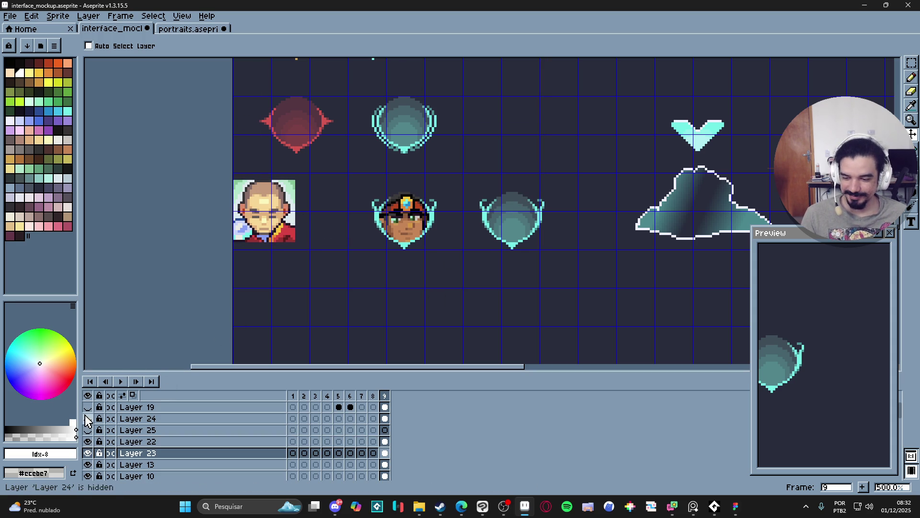
{"action": "left_click", "coordinate": [87, 419]}
{"action": "double_click", "coordinate": [238, 421]}
{"action": "left_click_drag", "start_coordinate": [152, 204], "coordinate": [120, 203]}
{"action": "left_click", "coordinate": [185, 148]}
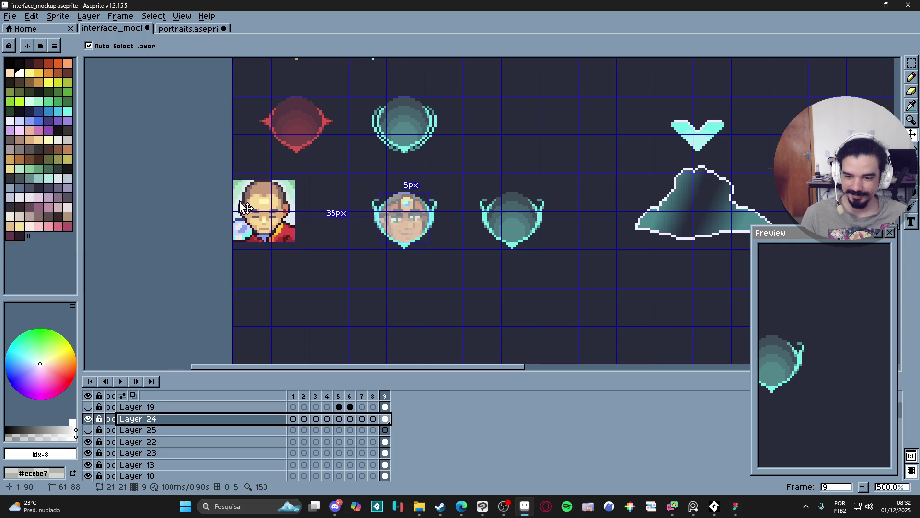
Step: Marquee-move the portrait from the left cell onto the central shield slot
{"action": "left_click", "coordinate": [266, 220], "text": "ctrl"}
{"action": "key", "text": "m"}
{"action": "left_click_drag", "start_coordinate": [303, 174], "coordinate": [233, 316]}
{"action": "mouse_move", "coordinate": [263, 216]}
{"action": "left_mouse_down"}
{"action": "mouse_move", "coordinate": [403, 214]}
{"action": "mouse_move", "coordinate": [405, 227]}
{"action": "left_mouse_up"}
{"action": "key", "text": "ctrl+d"}
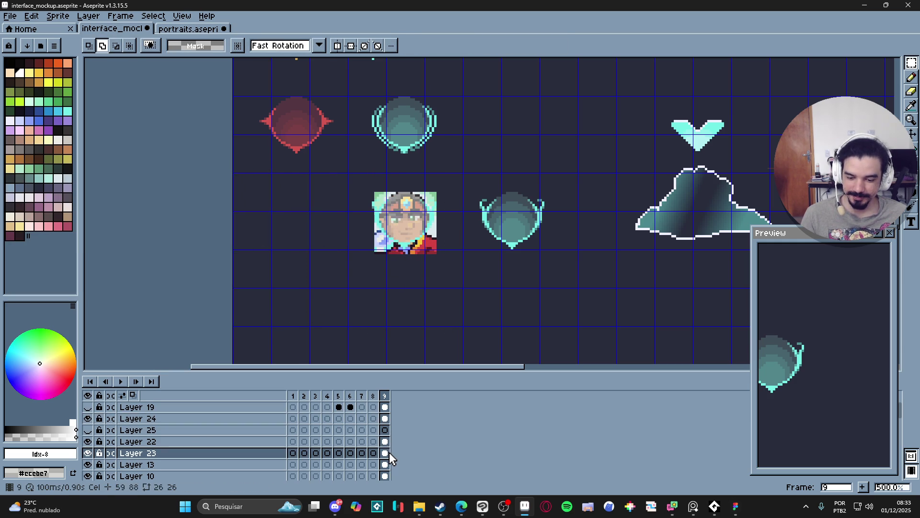
{"action": "left_click", "coordinate": [385, 430]}
{"action": "left_click", "coordinate": [386, 452]}
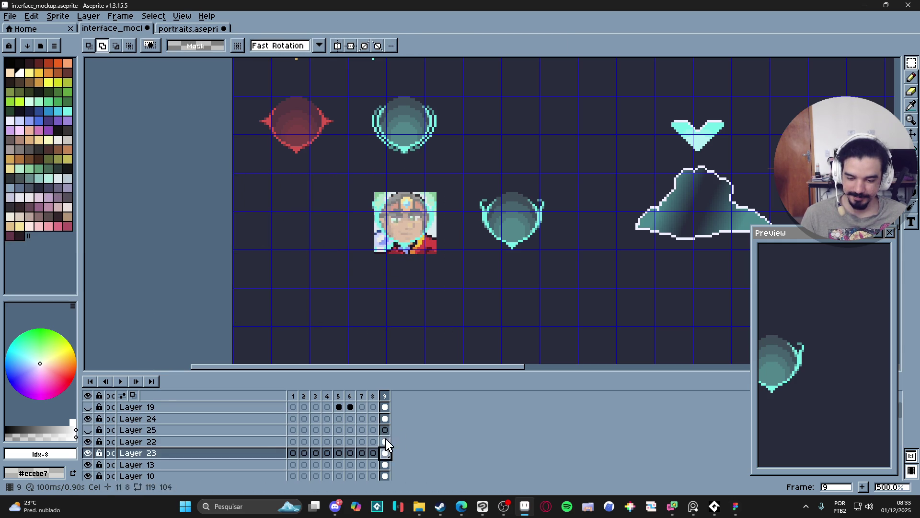
{"action": "left_click", "coordinate": [385, 430]}
{"action": "left_click", "coordinate": [386, 453]}
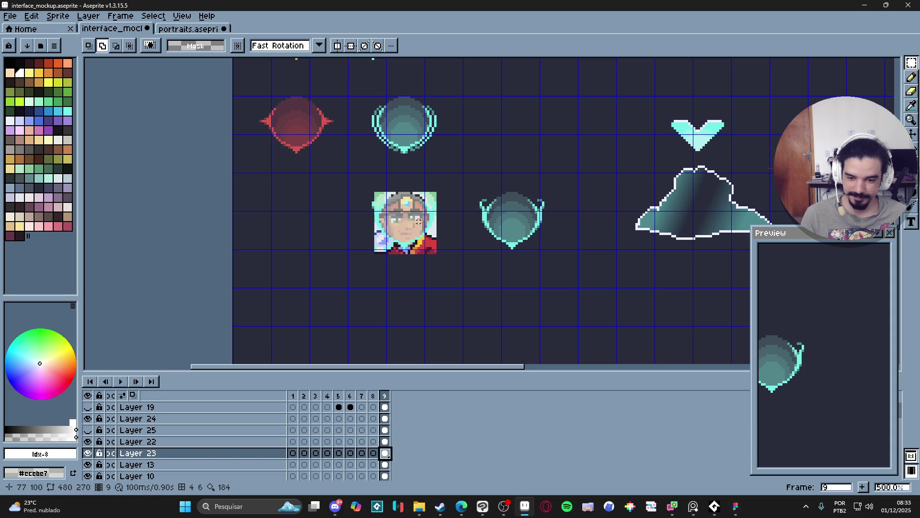
Step: Nudge the bald monk portrait one pixel left, comparing it against the white shield overlay
{"action": "key", "text": "v"}
{"action": "mouse_move", "coordinate": [438, 255]}
{"action": "left_mouse_down"}
{"action": "mouse_move", "coordinate": [457, 242]}
{"action": "mouse_move", "coordinate": [446, 251]}
{"action": "left_mouse_up"}
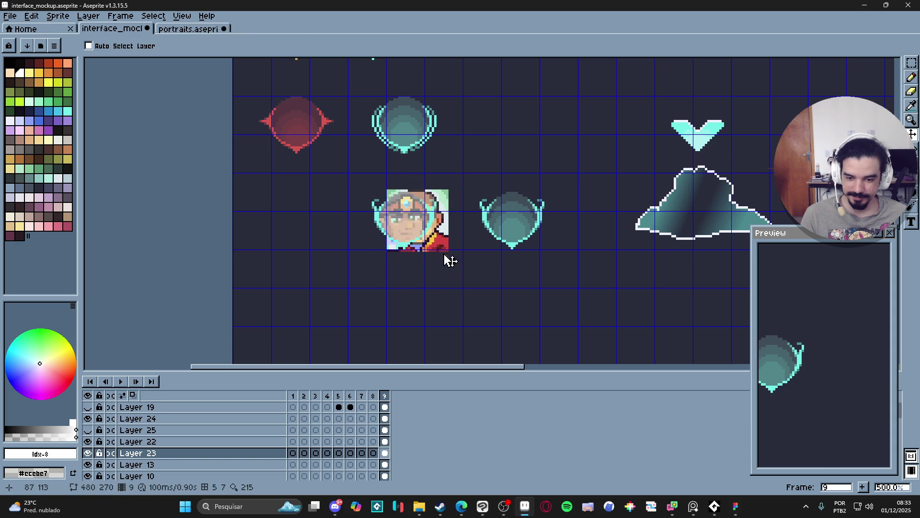
{"action": "key", "text": "ctrl+z"}
{"action": "left_click", "coordinate": [88, 420]}
{"action": "left_click", "coordinate": [88, 421]}
{"action": "left_click", "coordinate": [89, 430]}
{"action": "left_click", "coordinate": [89, 430]}
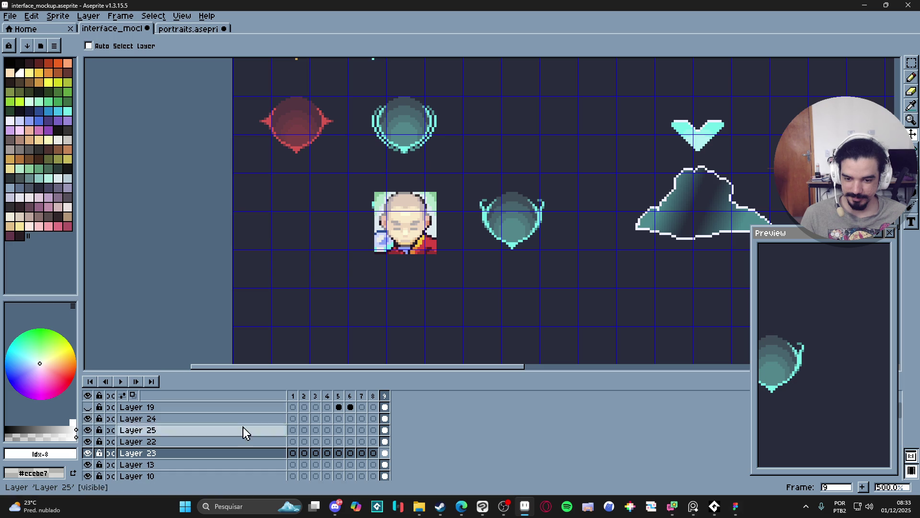
{"action": "left_click_drag", "start_coordinate": [433, 248], "coordinate": [434, 247]}
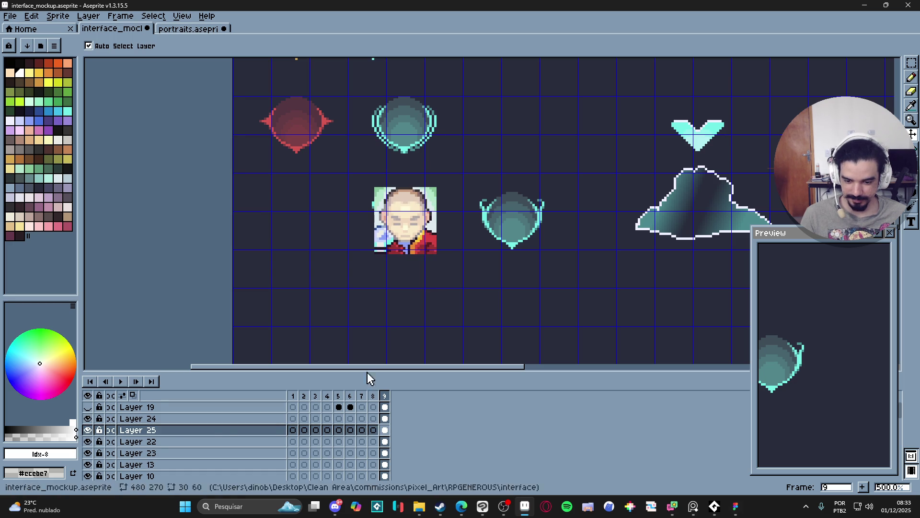
Step: Set Layer 24's white shield overlay to 81% opacity and nudge the portrait slightly left
{"action": "left_click", "coordinate": [174, 419]}
{"action": "double_click", "coordinate": [188, 419]}
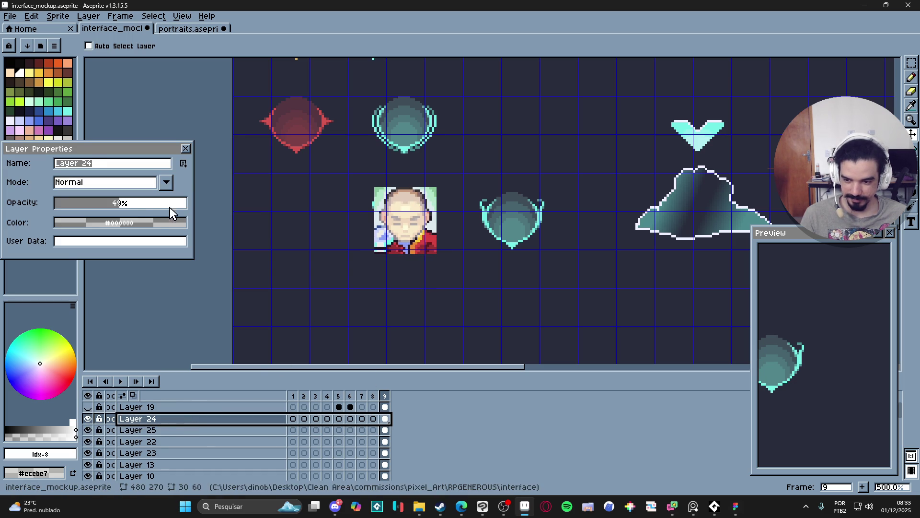
{"action": "left_click_drag", "start_coordinate": [144, 207], "coordinate": [159, 200]}
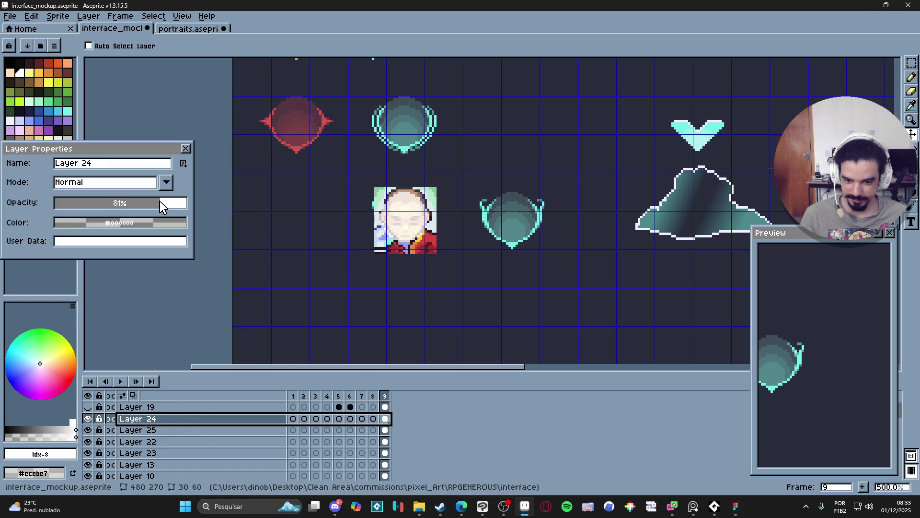
{"action": "left_click", "coordinate": [185, 150]}
{"action": "mouse_move", "coordinate": [438, 263]}
{"action": "left_mouse_down"}
{"action": "mouse_move", "coordinate": [425, 253]}
{"action": "mouse_move", "coordinate": [433, 254]}
{"action": "left_mouse_up"}
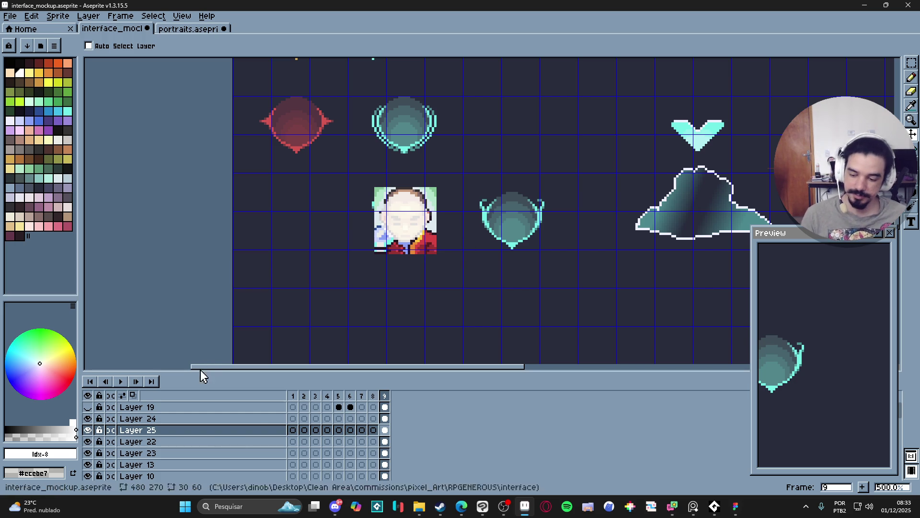
Step: Hide Layers 24 and 25, then select the empty shield to the right on Layer 22
{"action": "left_click", "coordinate": [88, 430]}
{"action": "left_click", "coordinate": [88, 419]}
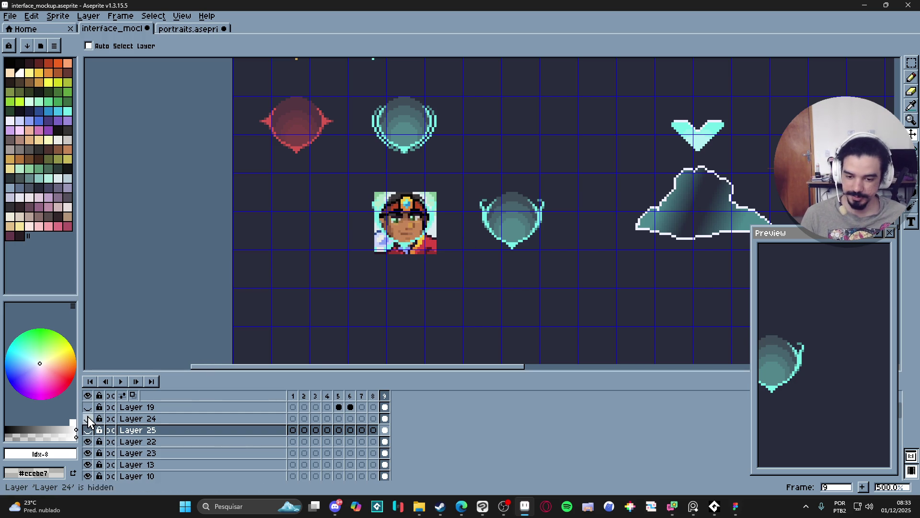
{"action": "left_click", "coordinate": [88, 441]}
{"action": "left_click", "coordinate": [88, 442]}
{"action": "left_click", "coordinate": [510, 229], "text": "ctrl"}
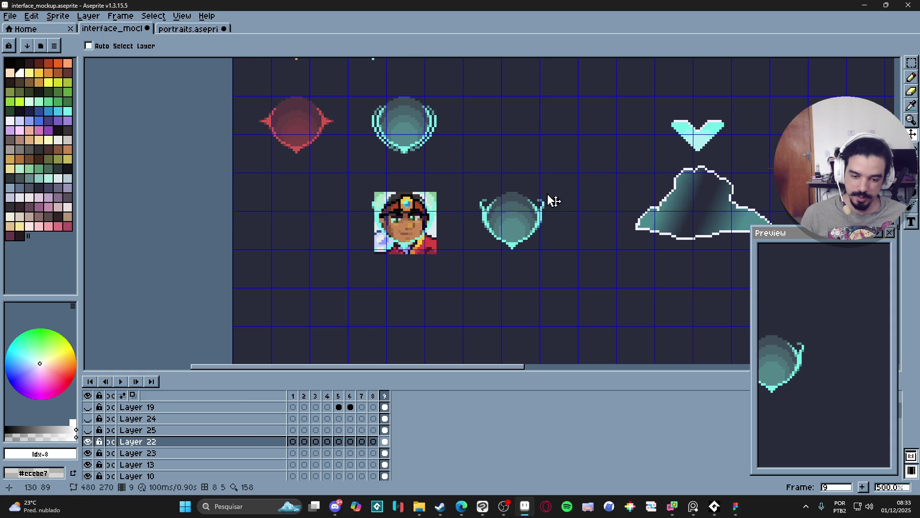
{"action": "left_click_drag", "start_coordinate": [554, 171], "coordinate": [469, 280]}
Step: Shift the right-hand shield up and left on Layer 22 and reselect it
{"action": "left_click", "coordinate": [488, 197]}
{"action": "left_click_drag", "start_coordinate": [474, 185], "coordinate": [575, 286]}
{"action": "left_click_drag", "start_coordinate": [519, 225], "coordinate": [507, 218]}
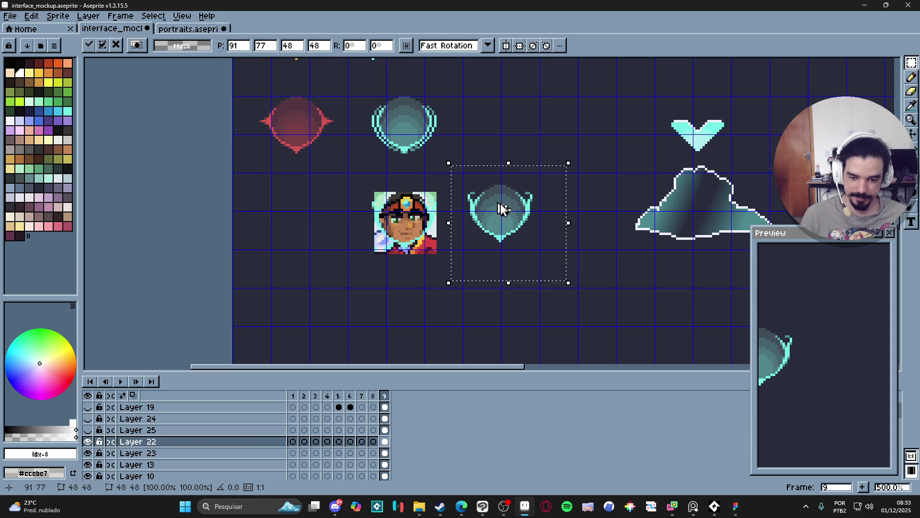
{"action": "key", "text": "Return"}
{"action": "mouse_move", "coordinate": [463, 172]}
{"action": "left_mouse_down"}
{"action": "mouse_move", "coordinate": [577, 246]}
{"action": "mouse_move", "coordinate": [542, 251]}
{"action": "left_mouse_up"}
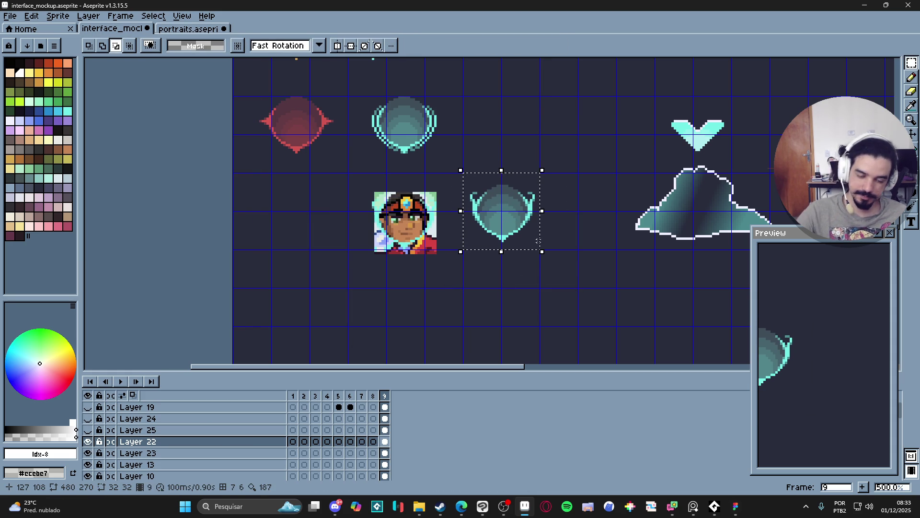
{"action": "key", "text": "ctrl+d"}
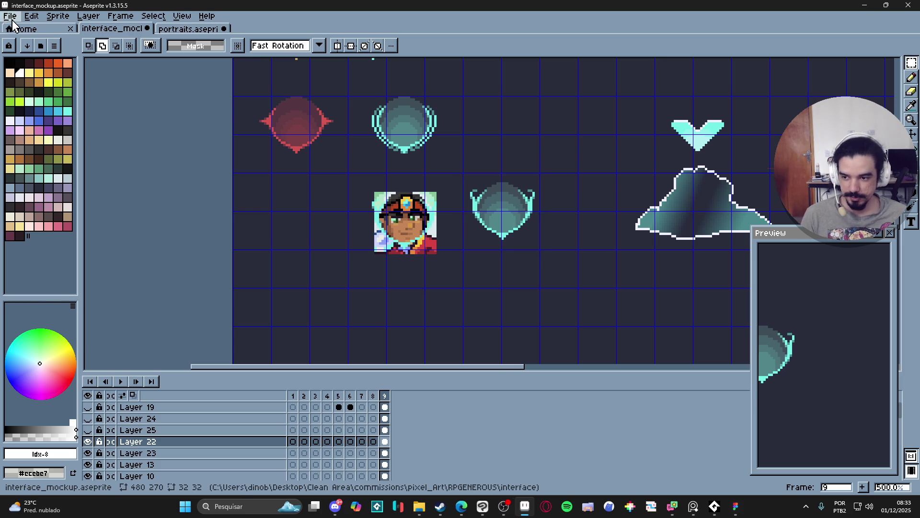
Step: Create a new 32×32 sprite and paste the cyan shield frame into it
{"action": "left_click", "coordinate": [9, 16]}
{"action": "left_click", "coordinate": [19, 31]}
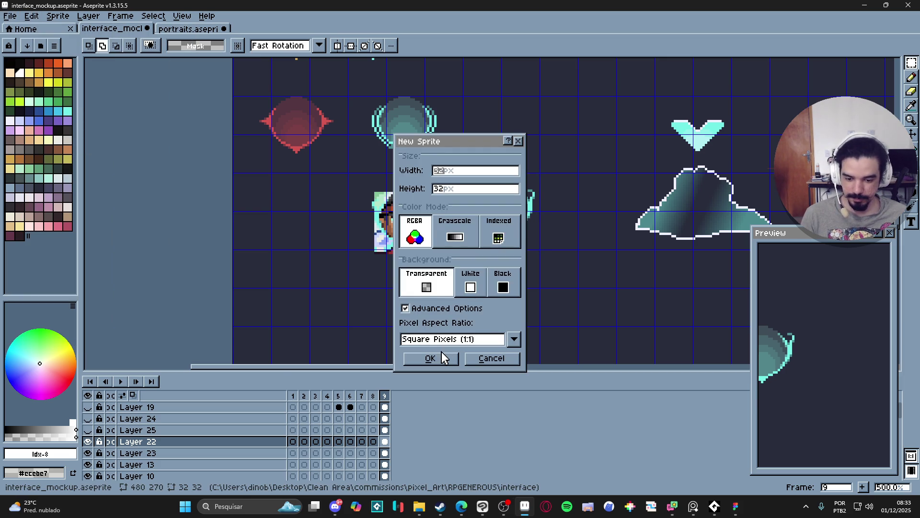
{"action": "left_click", "coordinate": [443, 357]}
{"action": "key", "text": "ctrl+v"}
{"action": "scroll", "coordinate": [470, 254], "scroll_direction": "up", "scroll_amount": 5}
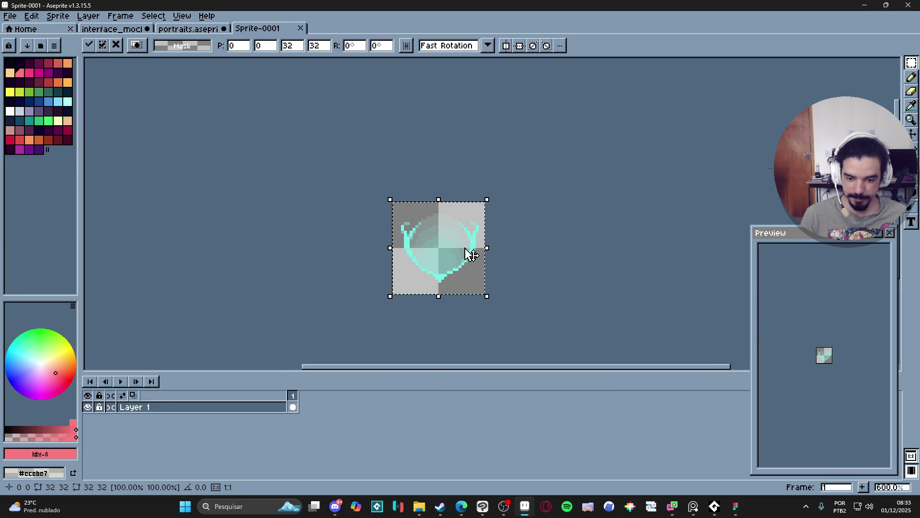
{"action": "scroll", "coordinate": [470, 254], "scroll_direction": "up", "scroll_amount": 3}
{"action": "key", "text": "Return"}
Step: Crop the new sprite's canvas tightly around the shield frame to 27×24 pixels
{"action": "key", "text": "ctrl+alt+c"}
{"action": "left_click_drag", "start_coordinate": [420, 341], "coordinate": [422, 318]}
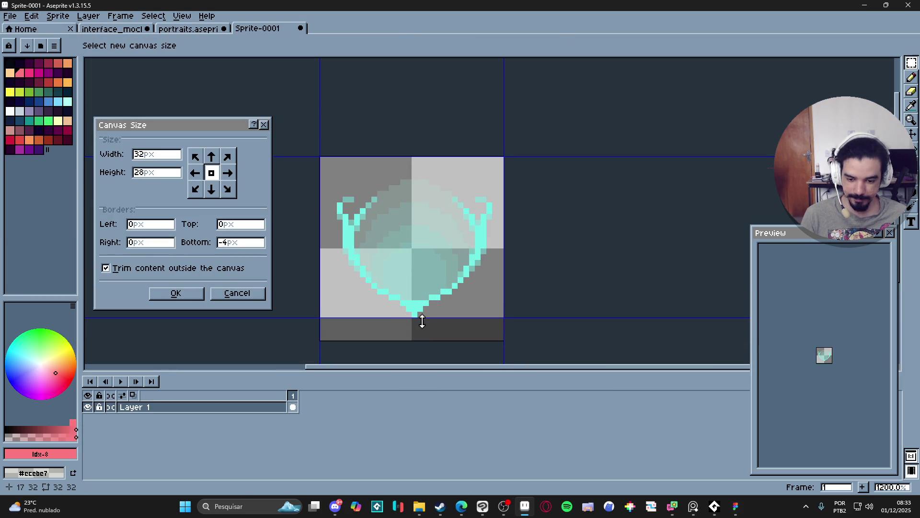
{"action": "mouse_move", "coordinate": [429, 156]}
{"action": "left_mouse_down"}
{"action": "mouse_move", "coordinate": [421, 169]}
{"action": "mouse_move", "coordinate": [435, 170]}
{"action": "mouse_move", "coordinate": [432, 179]}
{"action": "left_mouse_up"}
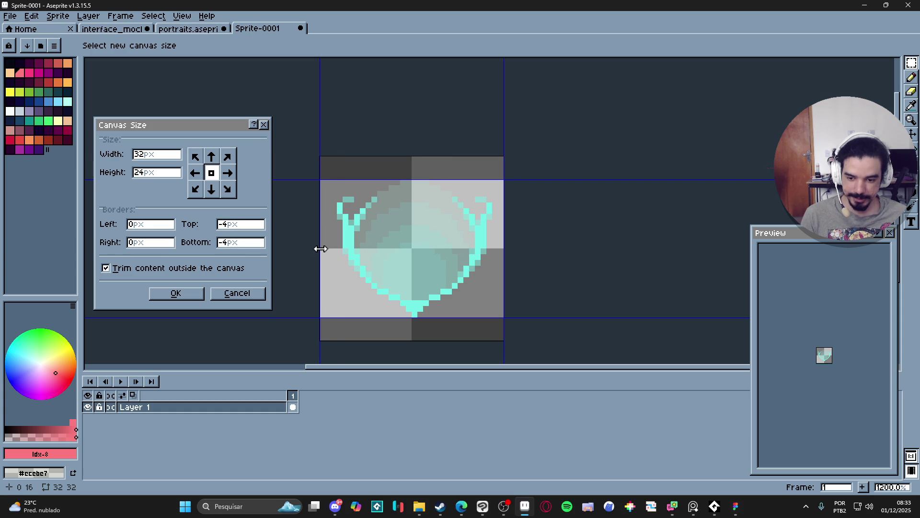
{"action": "left_click_drag", "start_coordinate": [321, 249], "coordinate": [338, 248]}
{"action": "left_click_drag", "start_coordinate": [511, 274], "coordinate": [496, 277]}
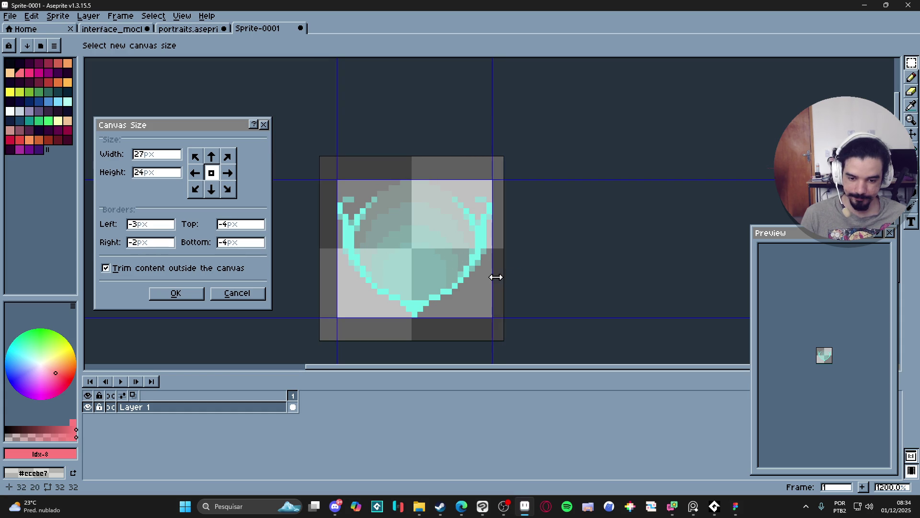
{"action": "left_click", "coordinate": [176, 293]}
{"action": "left_click", "coordinate": [189, 29]}
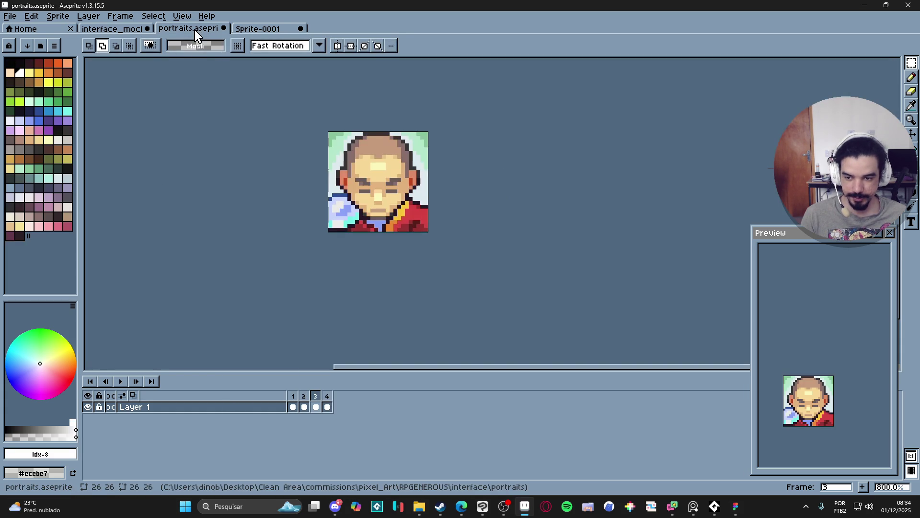
{"action": "left_click", "coordinate": [258, 28]}
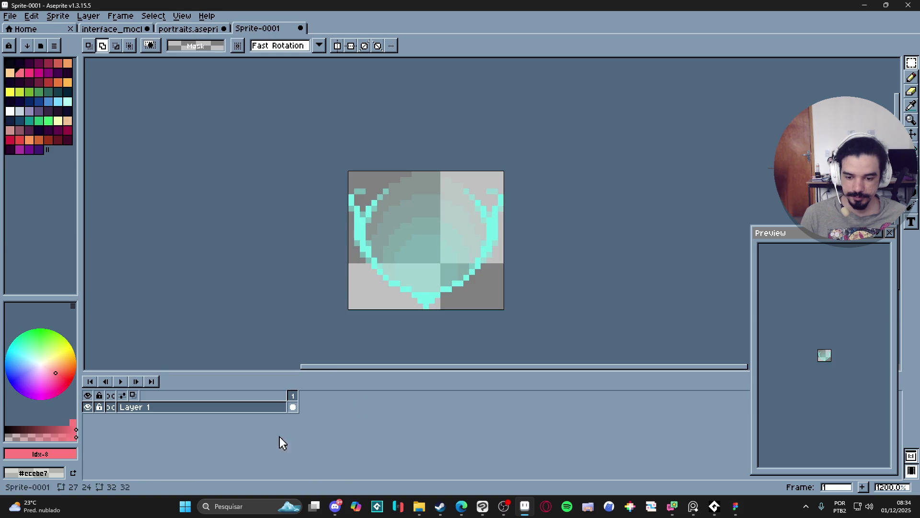
{"action": "left_click", "coordinate": [233, 411]}
Step: Add Layer 2 below Layer 1, paste the 26×26 monk portrait on it, and nudge it into place
{"action": "key", "text": "shift+n"}
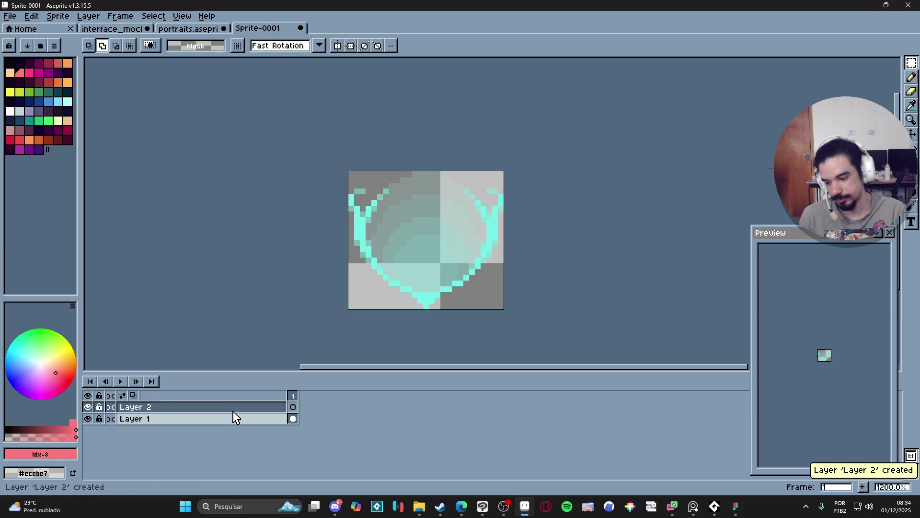
{"action": "left_click_drag", "start_coordinate": [234, 411], "coordinate": [241, 435]}
{"action": "key", "text": "ctrl+v"}
{"action": "mouse_move", "coordinate": [430, 253]}
{"action": "left_mouse_down"}
{"action": "mouse_move", "coordinate": [441, 254]}
{"action": "mouse_move", "coordinate": [432, 233]}
{"action": "left_mouse_up"}
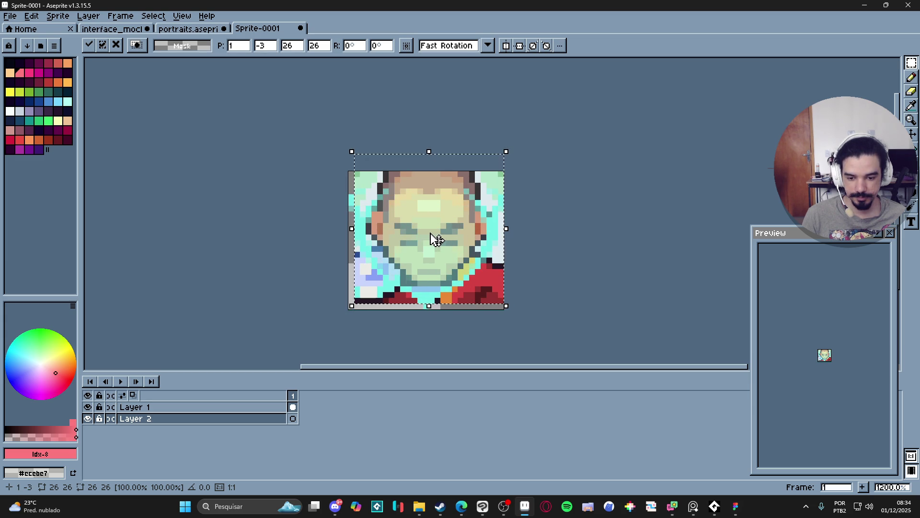
{"action": "left_click_drag", "start_coordinate": [431, 233], "coordinate": [427, 233]}
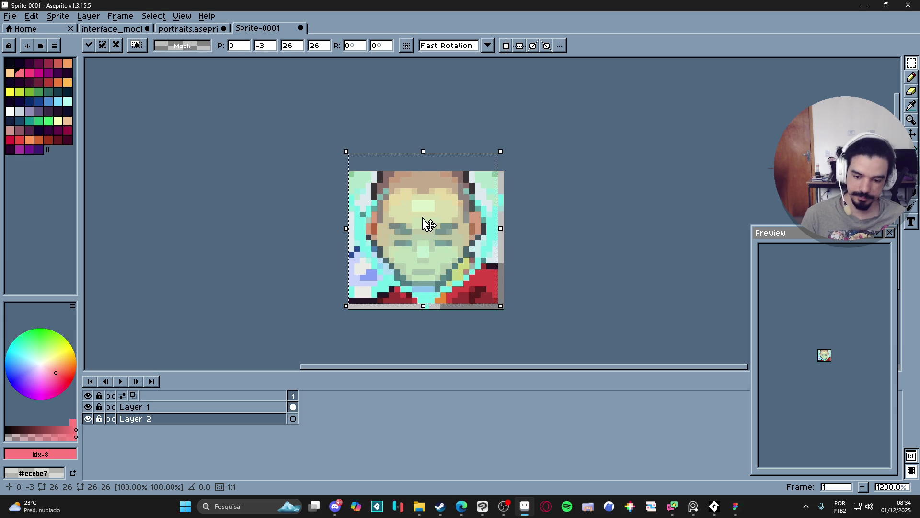
{"action": "left_click_drag", "start_coordinate": [422, 206], "coordinate": [421, 209]}
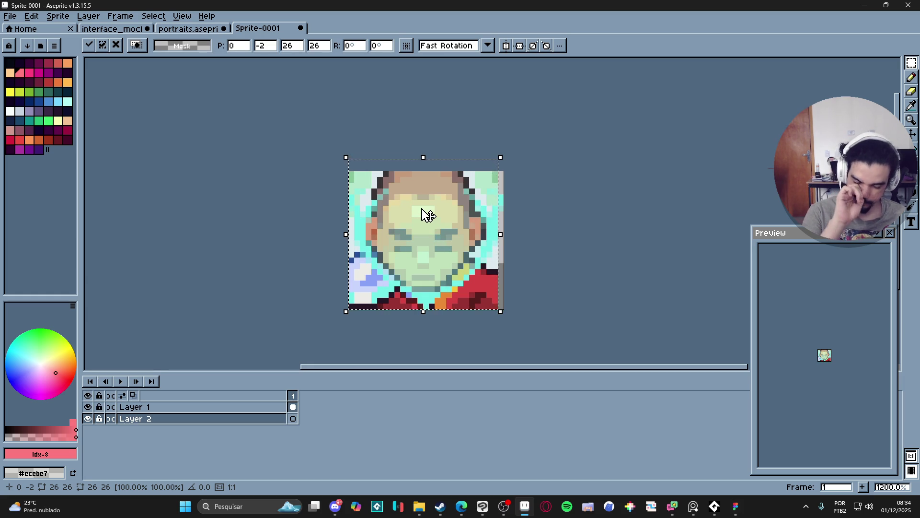
{"action": "left_click", "coordinate": [172, 24]}
{"action": "left_click", "coordinate": [129, 29]}
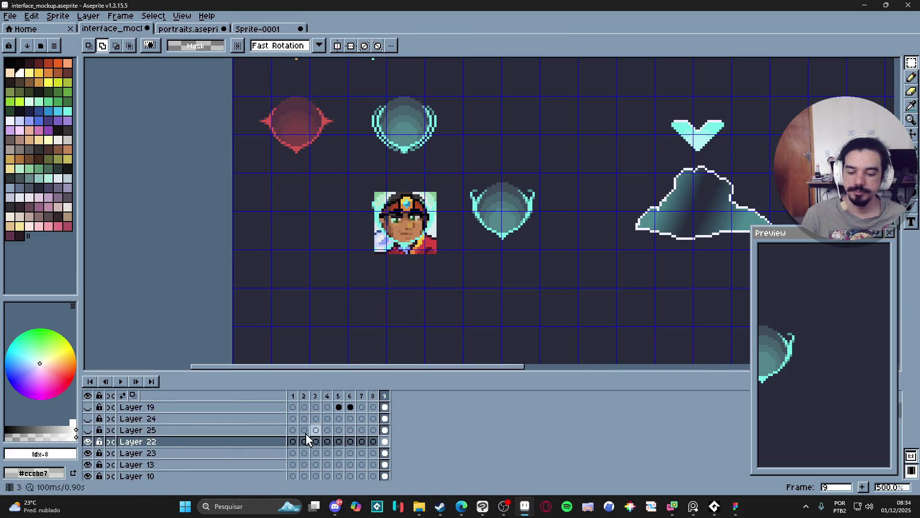
Step: In the mockup, show Layer 24 and select a rectangle around the white face mask
{"action": "left_click", "coordinate": [88, 431]}
{"action": "left_click", "coordinate": [88, 430]}
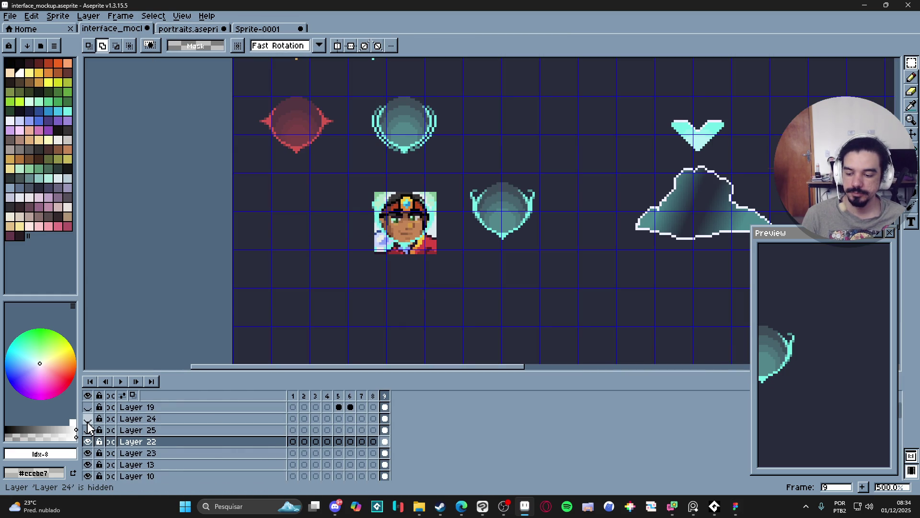
{"action": "left_click", "coordinate": [88, 418]}
{"action": "left_click", "coordinate": [386, 418]}
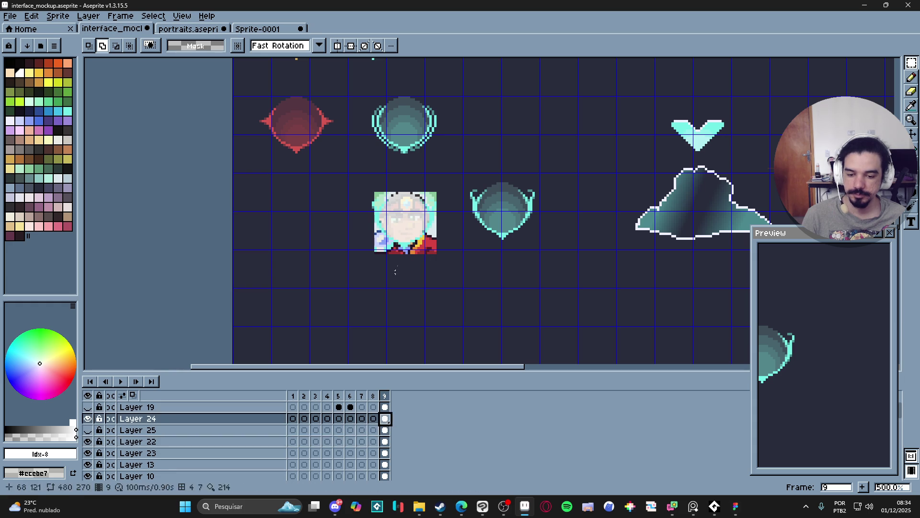
{"action": "key", "text": "v"}
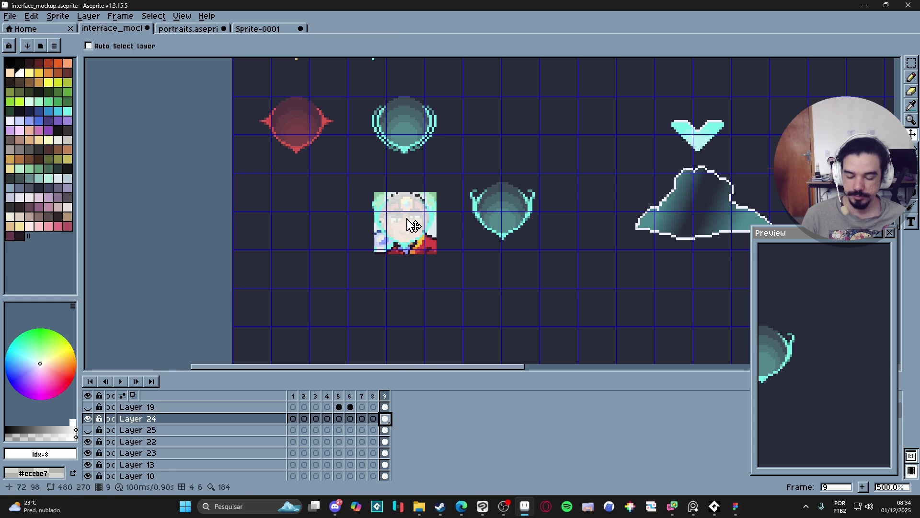
{"action": "left_click", "coordinate": [911, 63]}
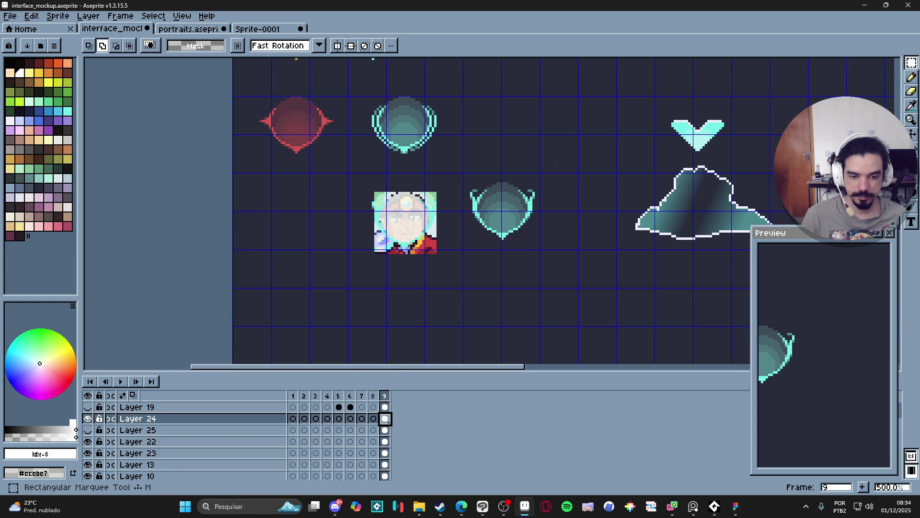
{"action": "left_click_drag", "start_coordinate": [354, 175], "coordinate": [447, 263]}
Step: In Sprite-0001, paste the white face mask onto a new Layer 3 over the face
{"action": "left_click", "coordinate": [268, 28]}
{"action": "left_click", "coordinate": [266, 407]}
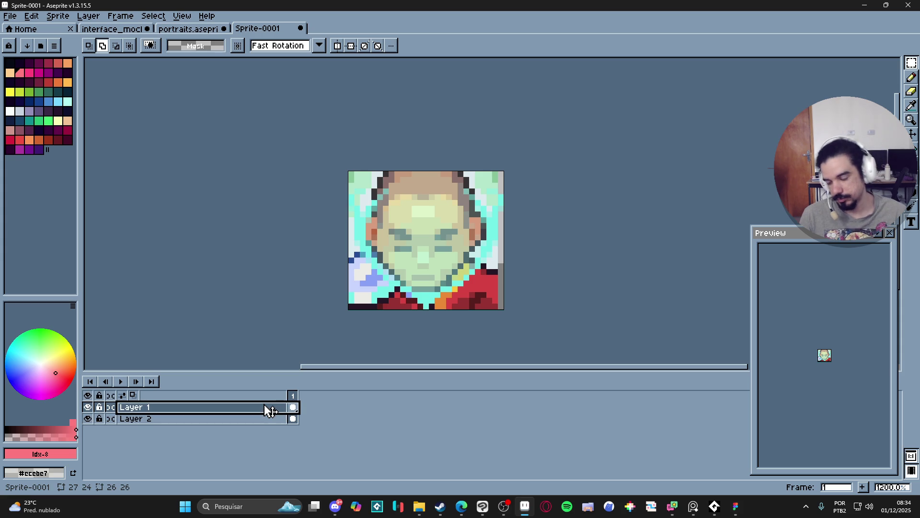
{"action": "key", "text": "shift+n"}
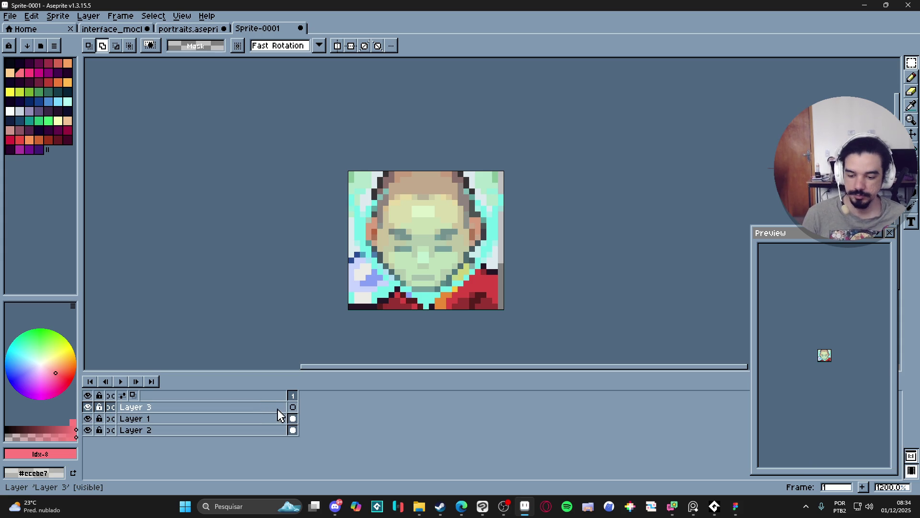
{"action": "left_click", "coordinate": [276, 409]}
{"action": "key", "text": "ctrl+v"}
{"action": "mouse_move", "coordinate": [469, 300]}
{"action": "left_mouse_down"}
{"action": "mouse_move", "coordinate": [415, 234]}
{"action": "mouse_move", "coordinate": [423, 248]}
{"action": "left_mouse_up"}
{"action": "key", "text": "Return"}
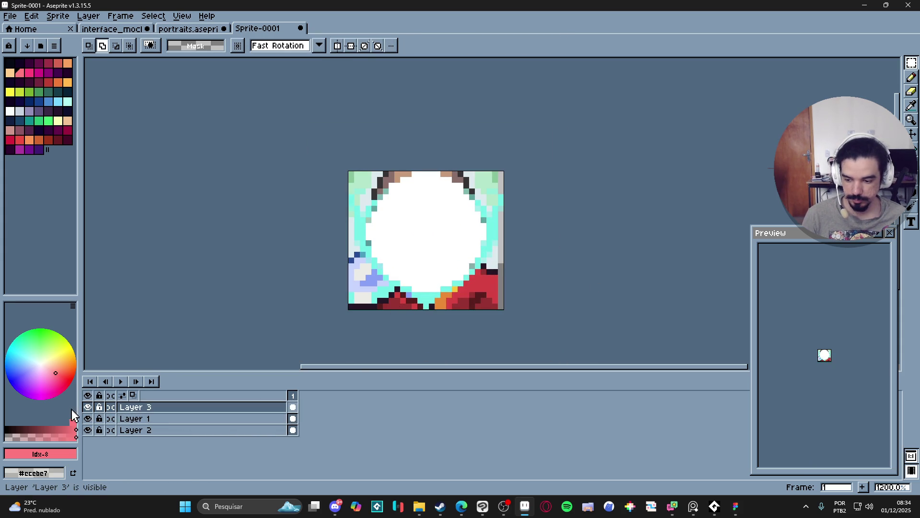
Step: Hide Layer 3 and delete the portrait background outside the face on Layer 2
{"action": "left_click", "coordinate": [88, 407]}
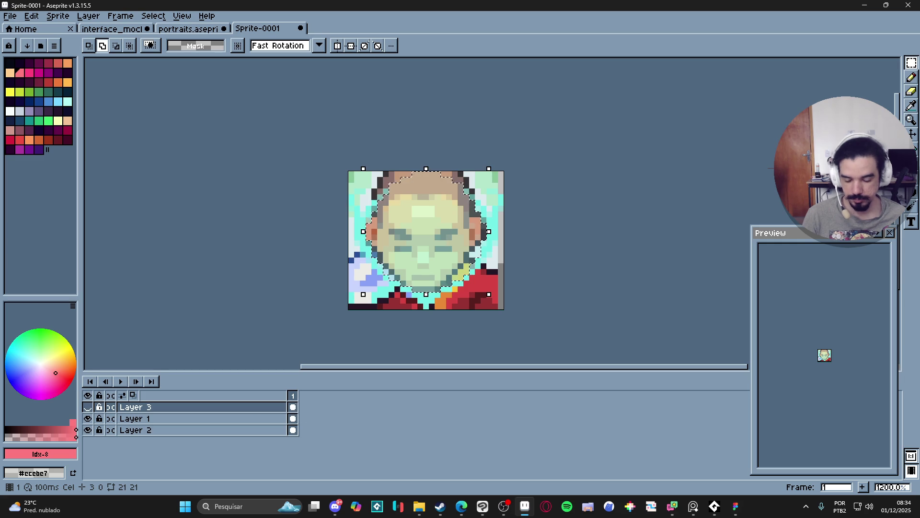
{"action": "left_click", "coordinate": [293, 430], "text": "ctrl"}
{"action": "left_click", "coordinate": [296, 431]}
{"action": "key", "text": "Delete"}
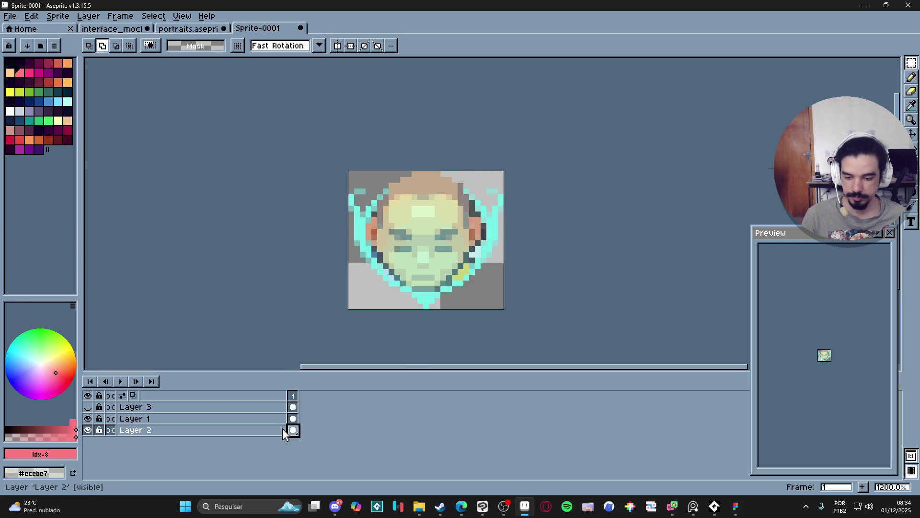
Step: Check another portrait frame and try pasting it into the shield sprite, then undo the paste
{"action": "key", "text": "ctrl+shift+Tab"}
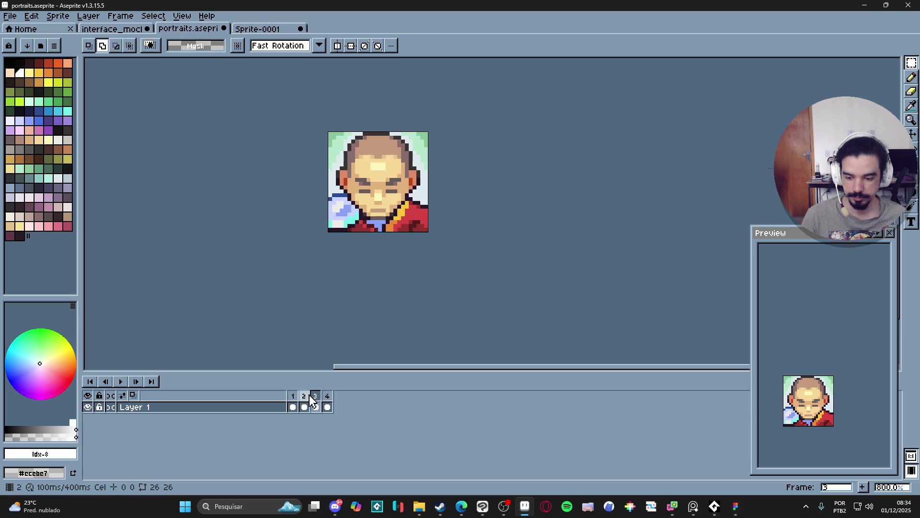
{"action": "left_click", "coordinate": [304, 396]}
{"action": "left_click", "coordinate": [272, 29]}
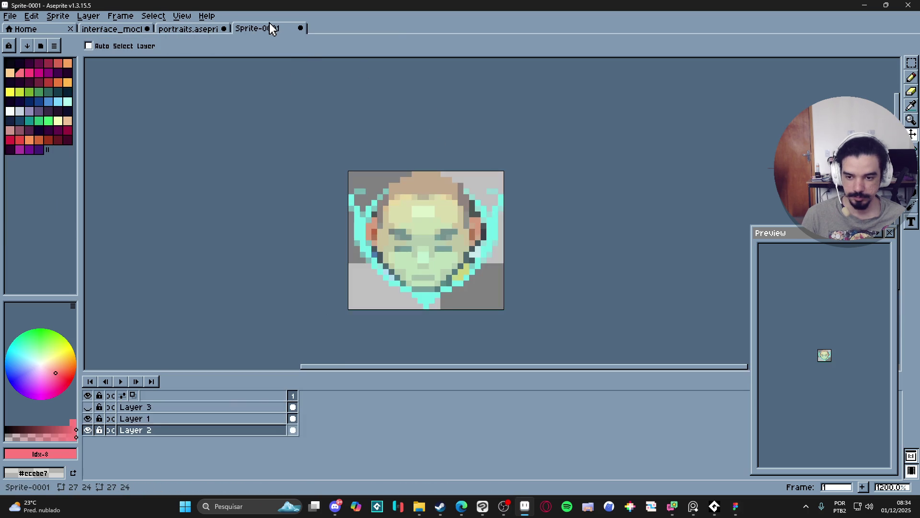
{"action": "key", "text": "ctrl+v"}
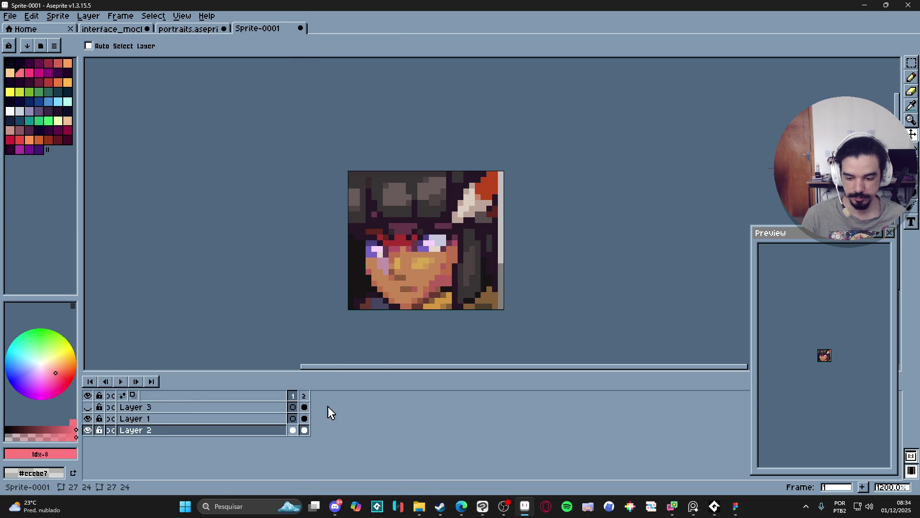
{"action": "key", "text": "ctrl+z"}
{"action": "left_click", "coordinate": [187, 29]}
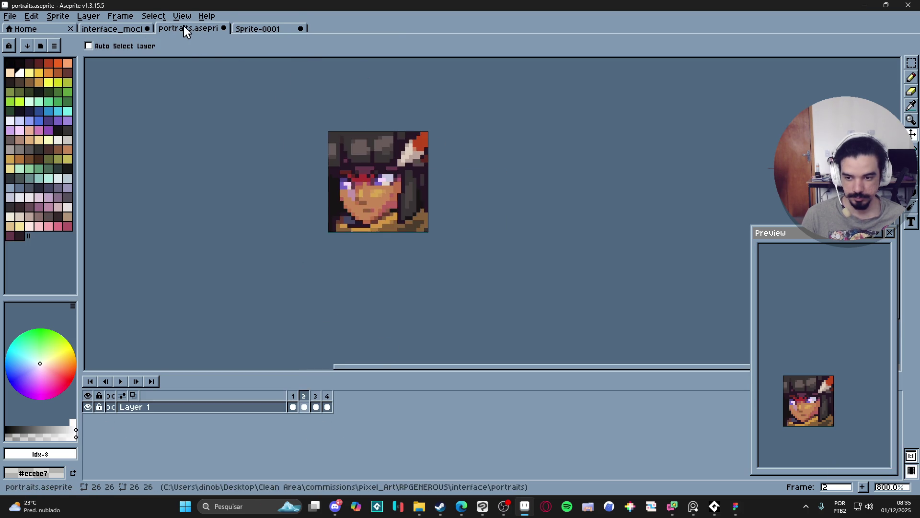
{"action": "left_click", "coordinate": [254, 28]}
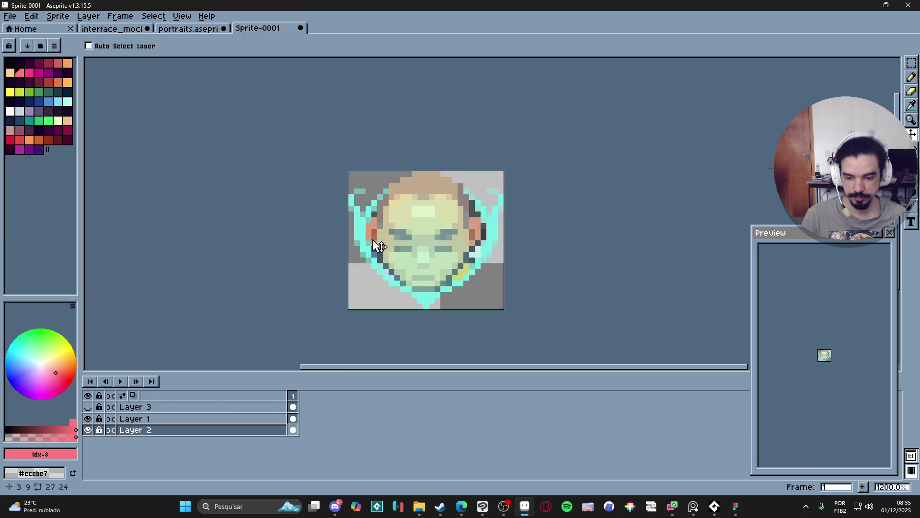